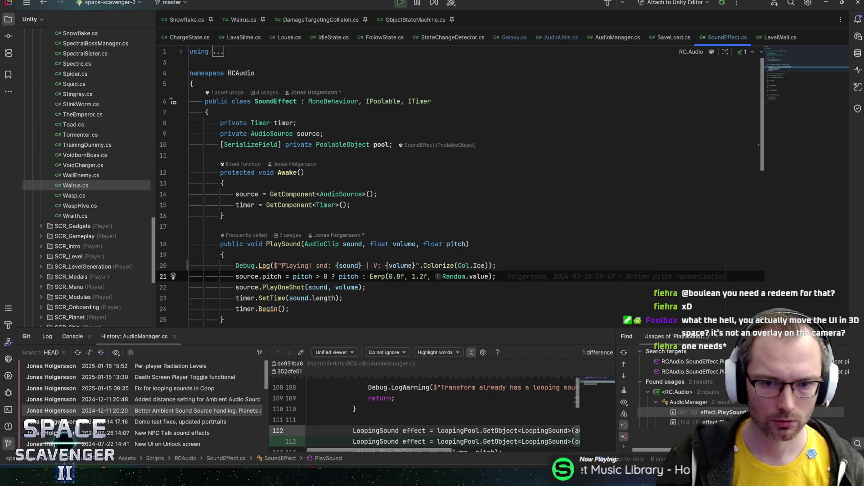
# Start a source.PlayClip call on a new line after PlayOneShot and open its online documentation.
pyautogui.press('Down')
pyautogui.press('Return')
pyautogui.write('source')
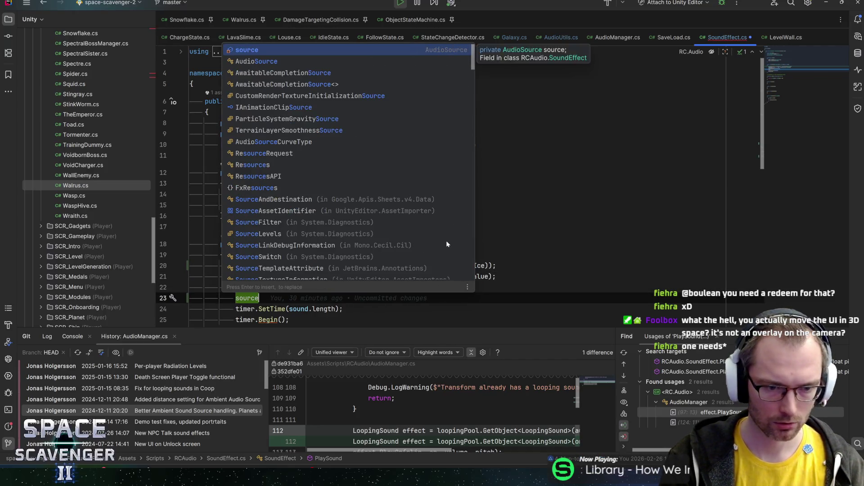
pyautogui.write('.PlayClipA')
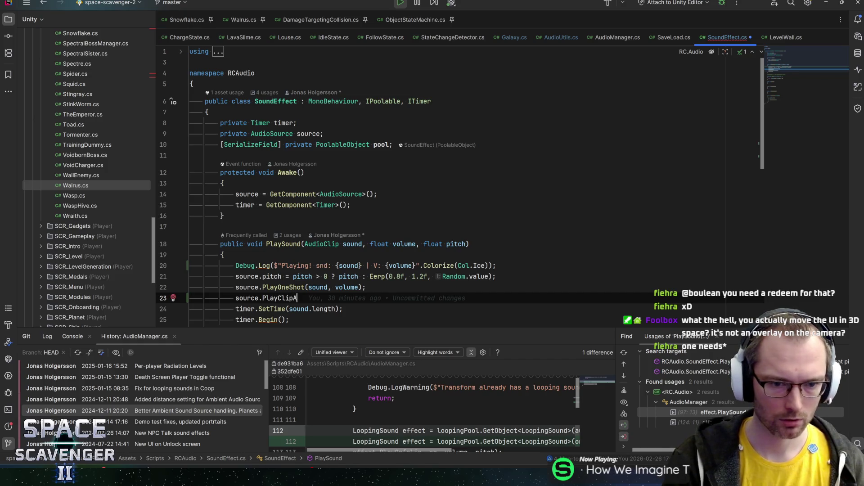
pyautogui.hotkey('shift', 'F1')
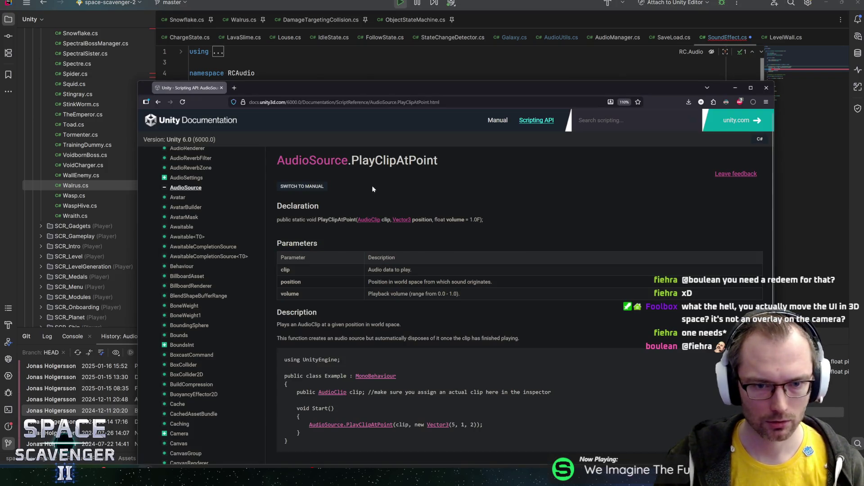
# Skim the PlayClipAtPoint docs page, then leave the browser to return to SoundEffect.cs.
pyautogui.scroll(-2, 405, 234)
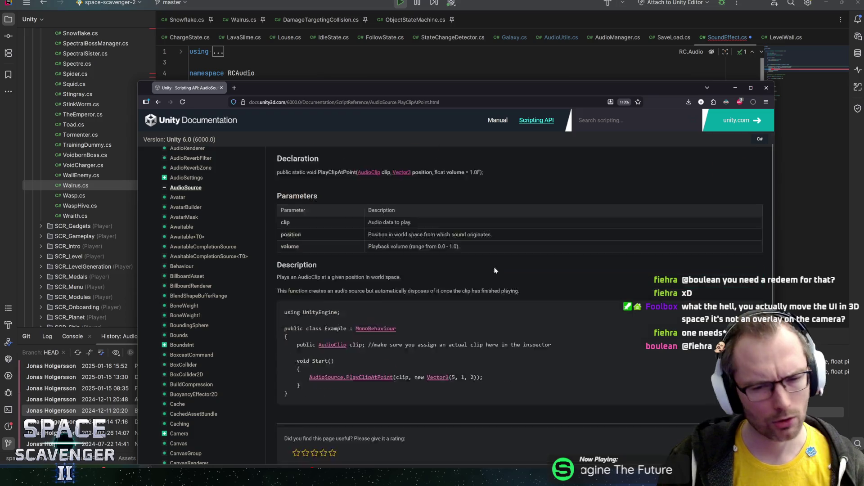
pyautogui.scroll(2, 473, 243)
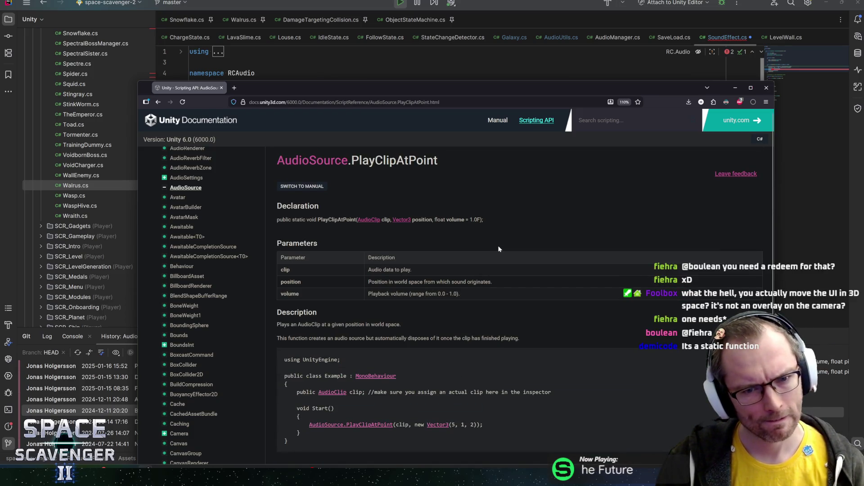
pyautogui.hotkey('alt', 'Tab')
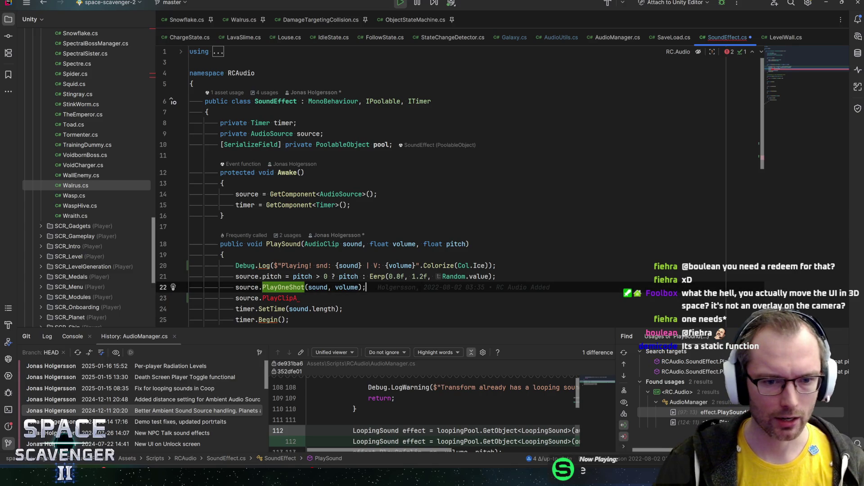
# Write AudioSource.PlayClipAtPoint(sound, transform.position) on a new line in PlaySound.
pyautogui.press('Return')
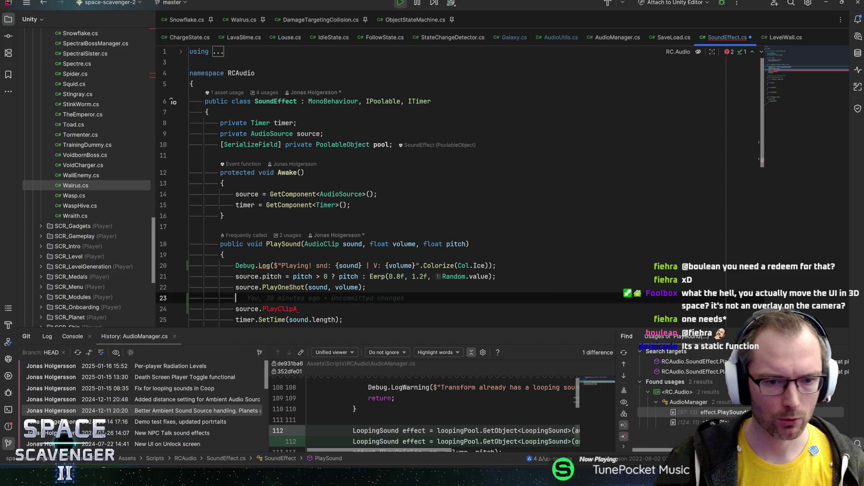
pyautogui.write('S')
pyautogui.click(297, 309)
pyautogui.hotkey('ctrl', 'BackSpace')
pyautogui.hotkey('ctrl', 'BackSpace')
pyautogui.hotkey('ctrl', 'BackSpace')
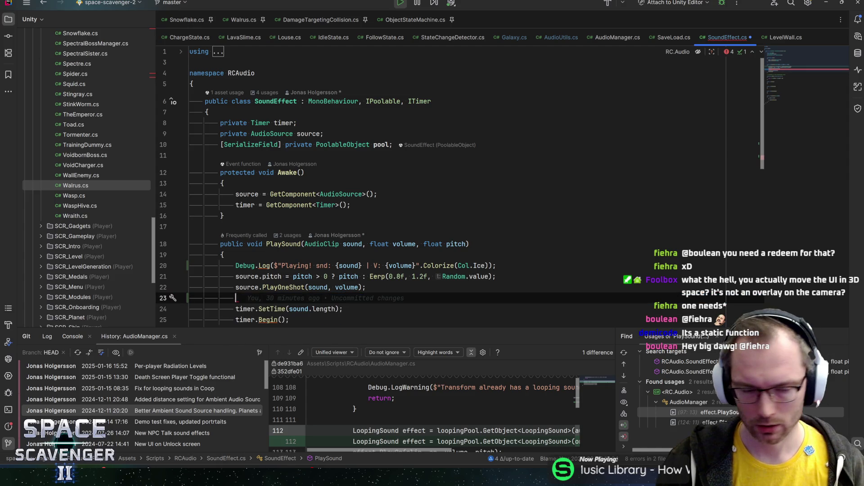
pyautogui.write('AudioSou')
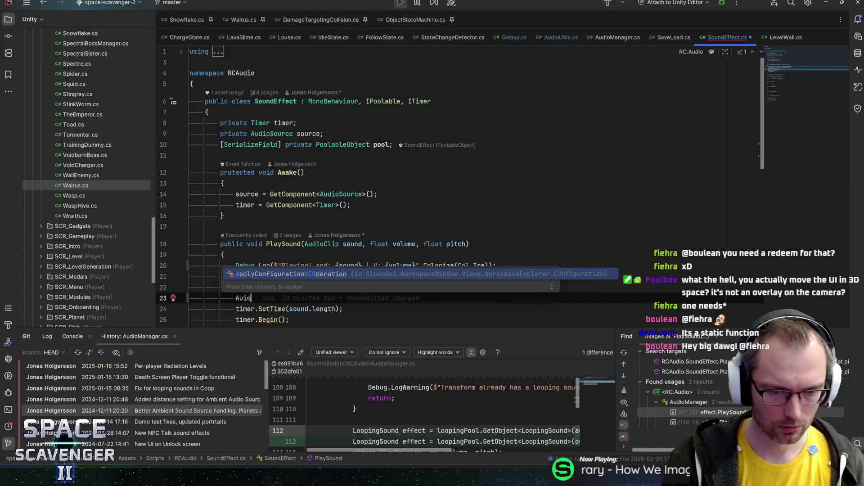
pyautogui.press('Return')
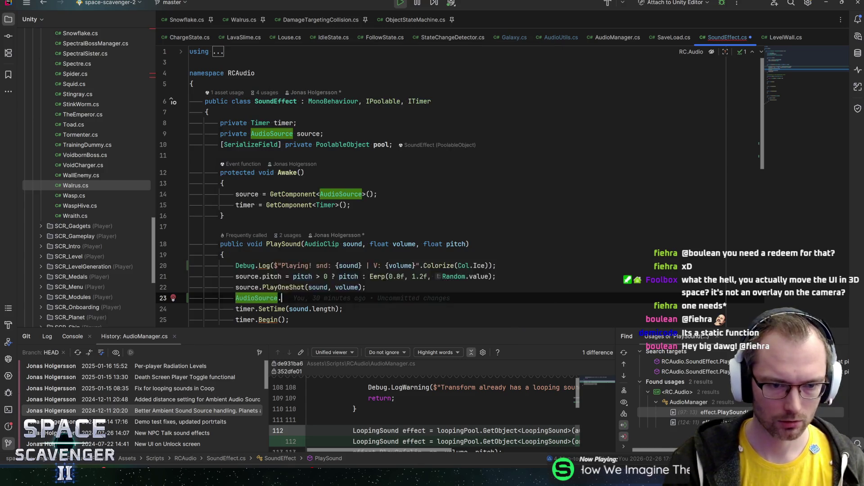
pyautogui.write('.PlayClip')
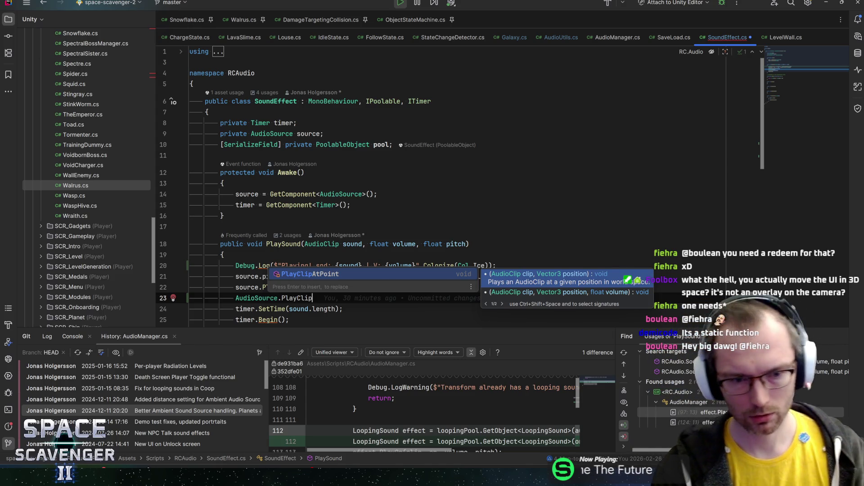
pyautogui.press('Return')
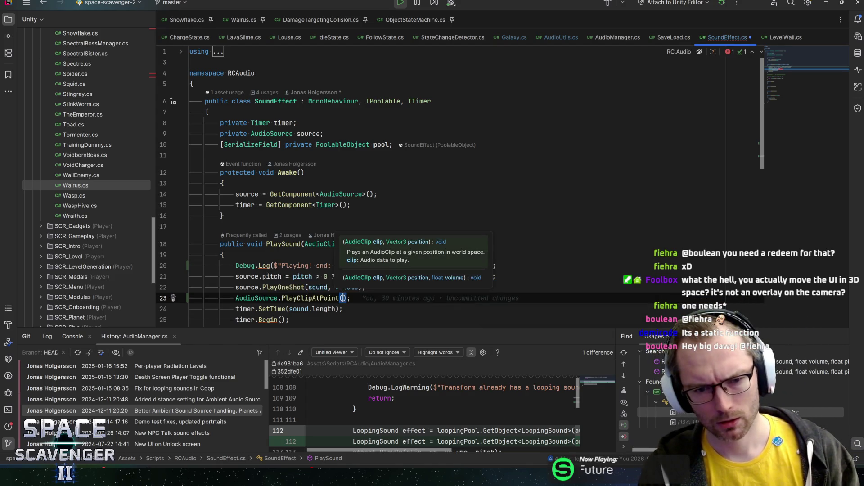
pyautogui.write('sound, ')
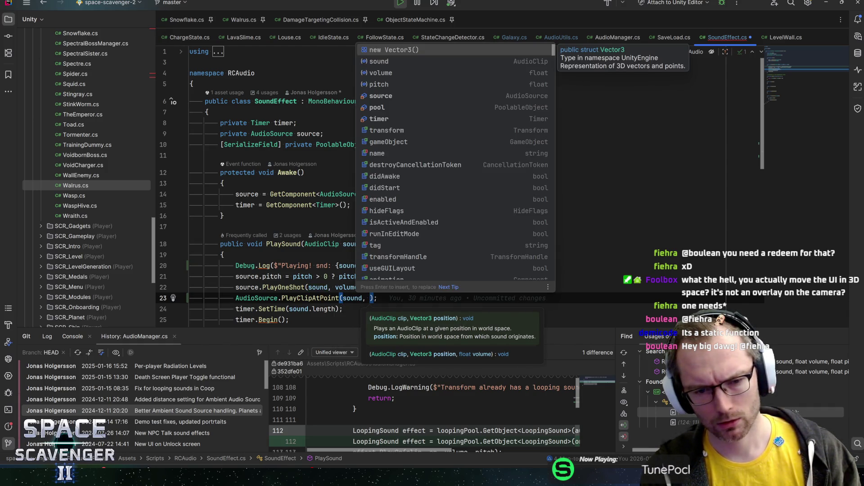
pyautogui.write('po')
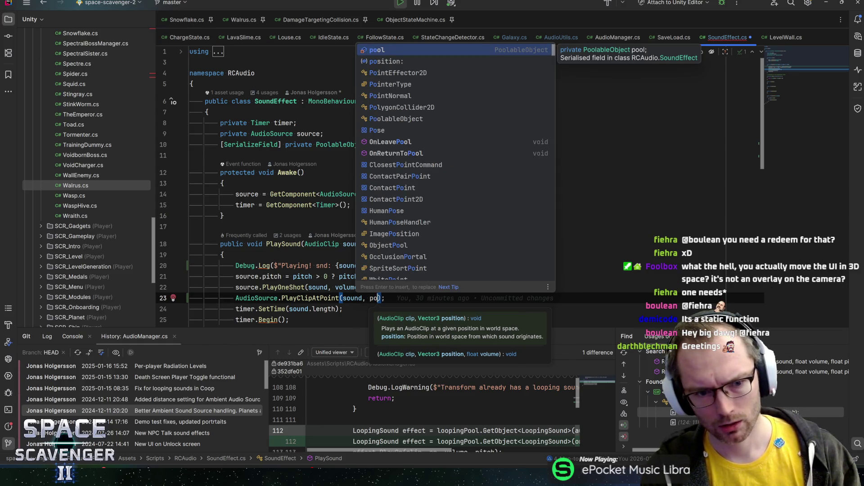
pyautogui.press('BackSpace')
pyautogui.press('BackSpace')
pyautogui.write('transform.position')
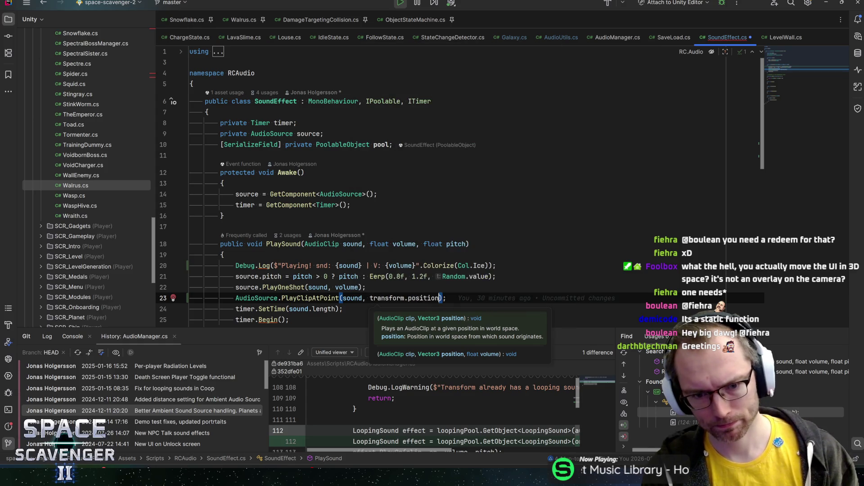
pyautogui.press('Escape')
# Comment out the PlayOneShot line with // and save SoundEffect.cs.
pyautogui.press('Up')
pyautogui.press('Home')
pyautogui.write('//')
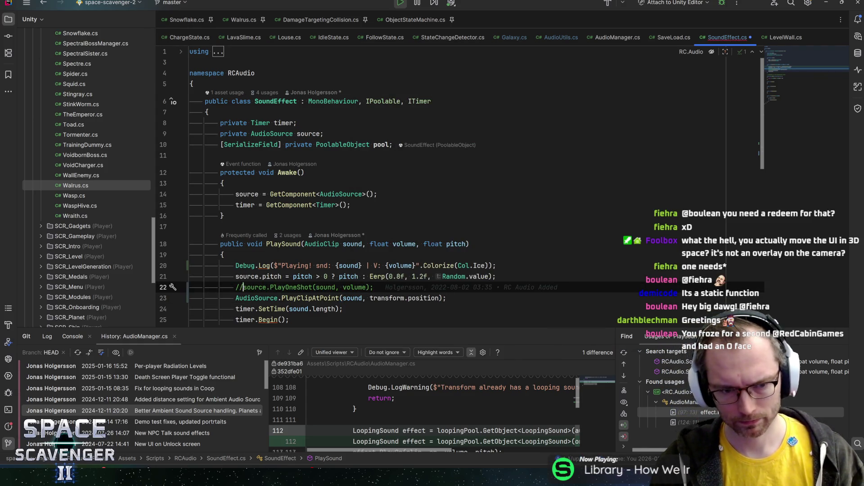
pyautogui.hotkey('ctrl', 's')
pyautogui.press('End')
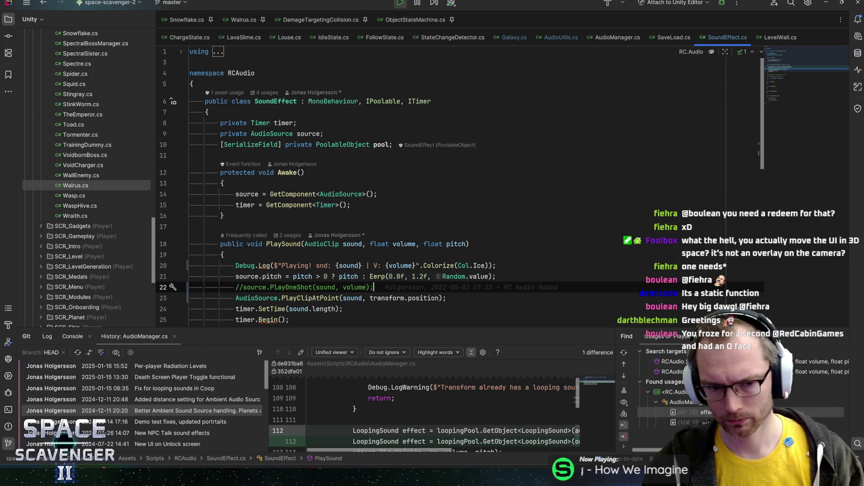
# Check where the pitch parameter is used, leaving the PlayClipAtPoint arguments unchanged.
pyautogui.click(297, 276)
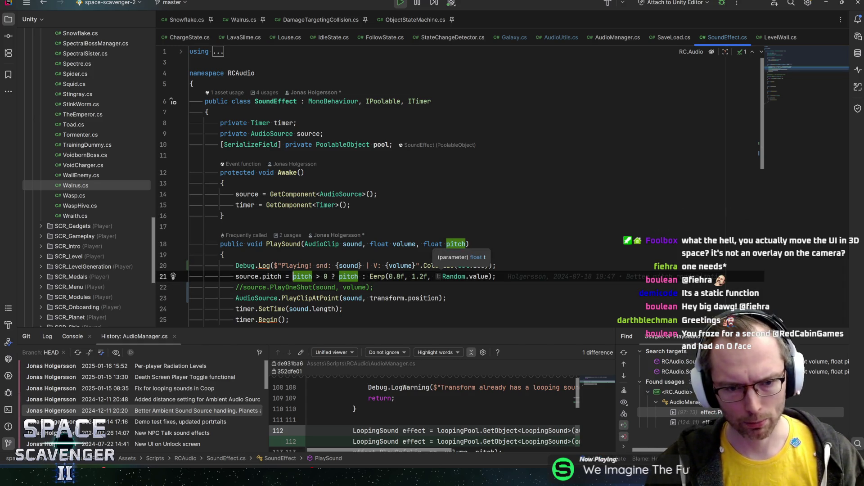
pyautogui.moveTo(318, 298)
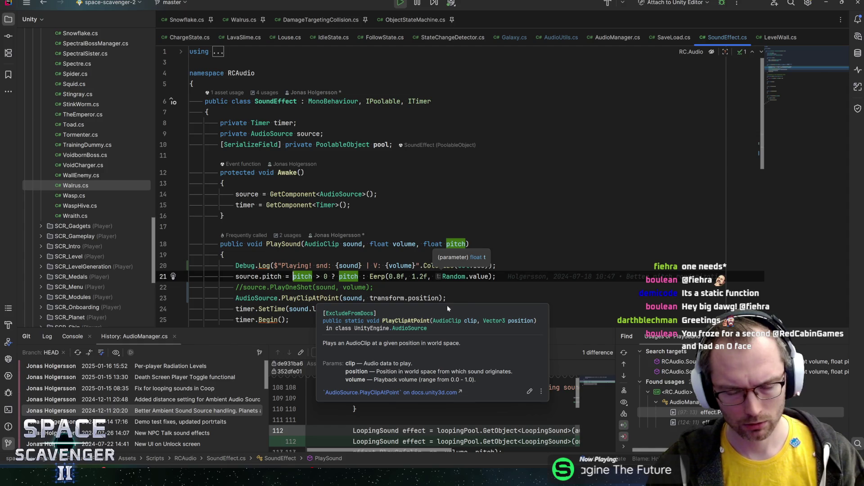
pyautogui.click(445, 298)
pyautogui.write(',')
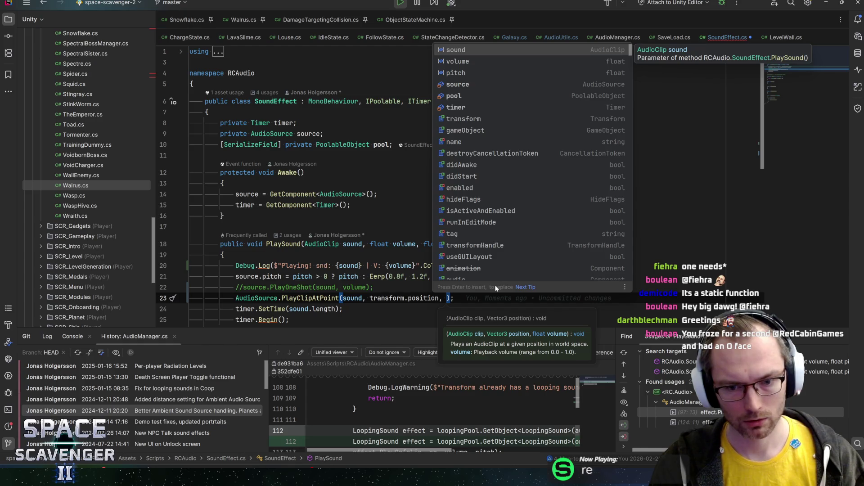
pyautogui.press('BackSpace')
pyautogui.press('BackSpace')
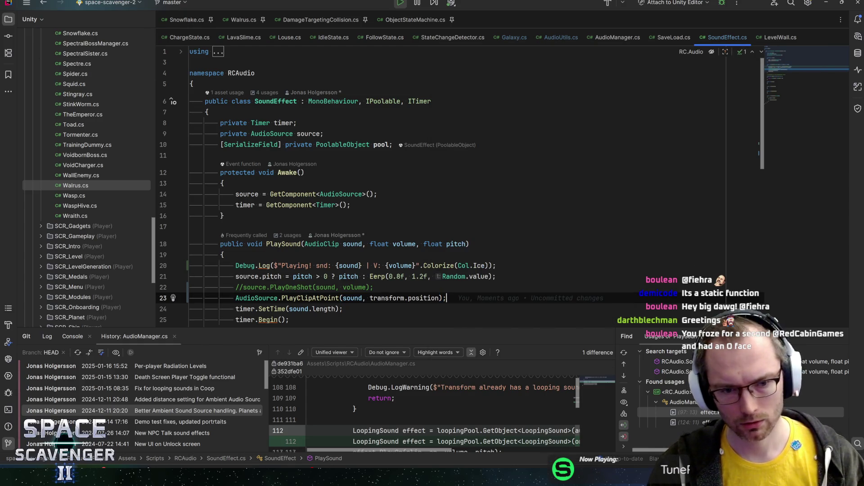
# Inspect the PlayClipAtPoint declaration and quick documentation, then open its online docs.
pyautogui.hotkey('ctrl', 'b')
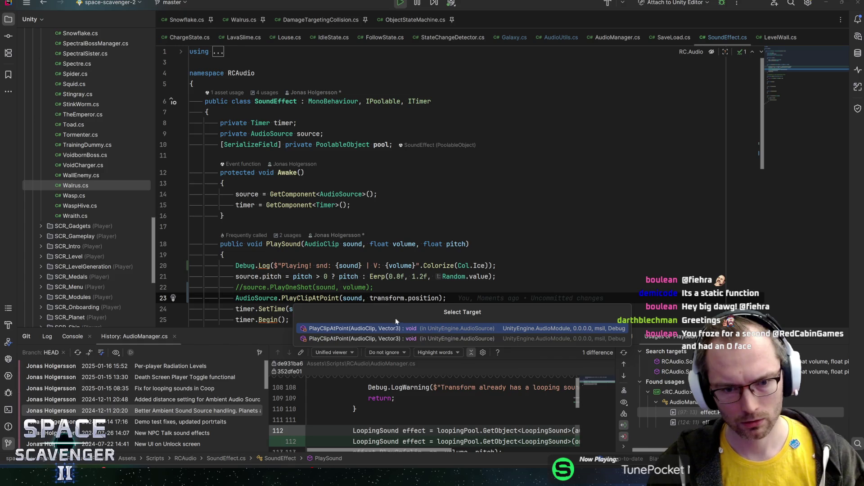
pyautogui.click(355, 329)
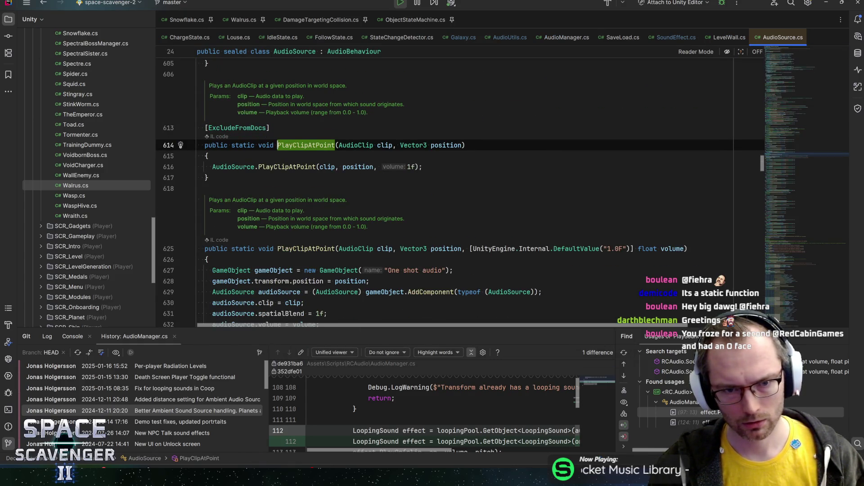
pyautogui.hotkey('ctrl', 'alt', 'Left')
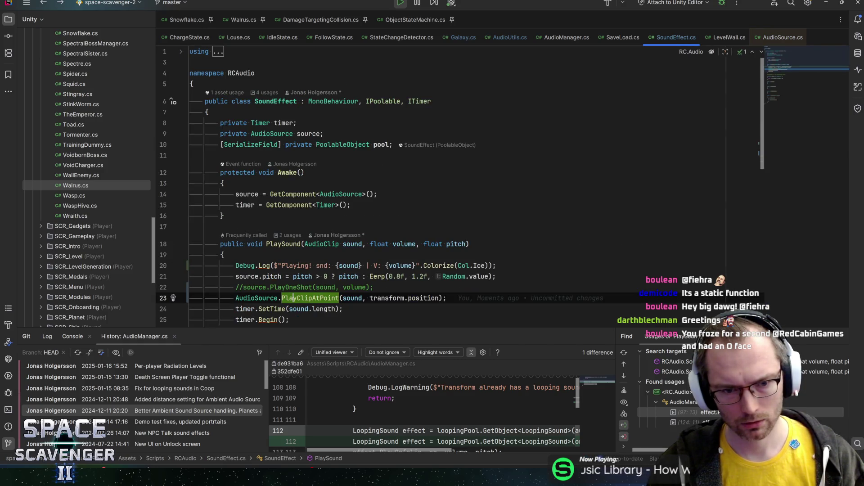
pyautogui.hotkey('ctrl', 'q')
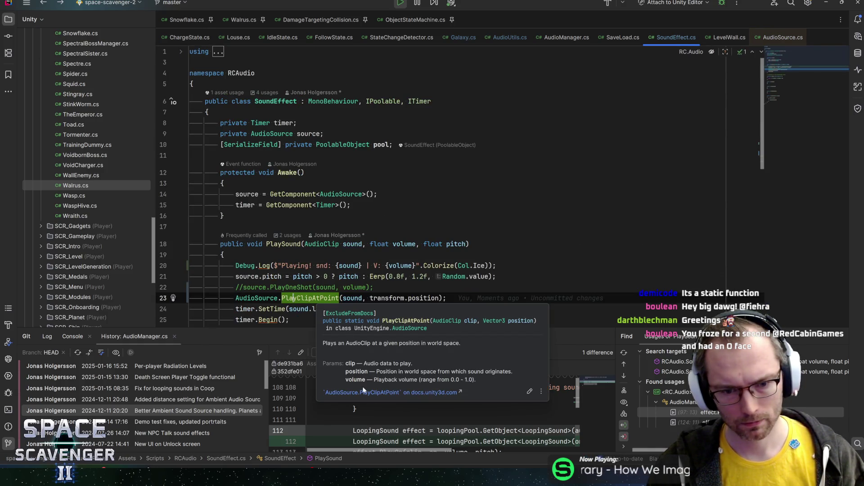
pyautogui.click(363, 390)
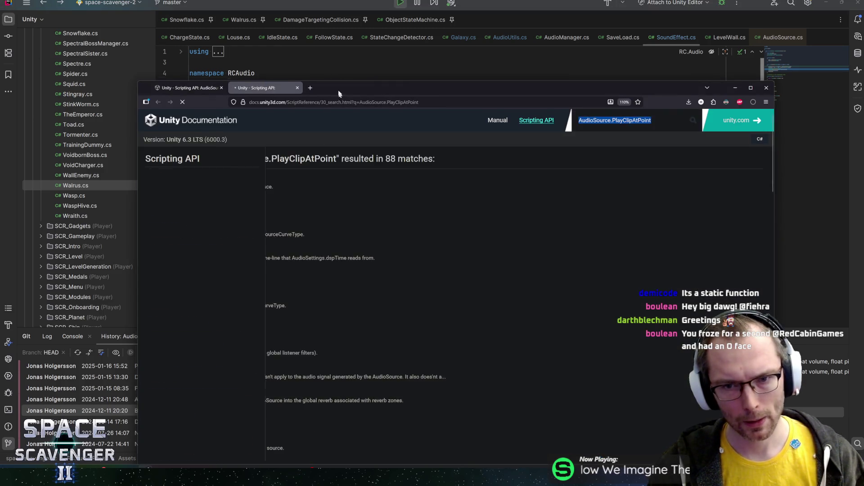
# Move the browser up and read the AudioSource.PlayClipAtPoint reference page's description.
pyautogui.moveTo(335, 87); pyautogui.dragTo(305, 20)
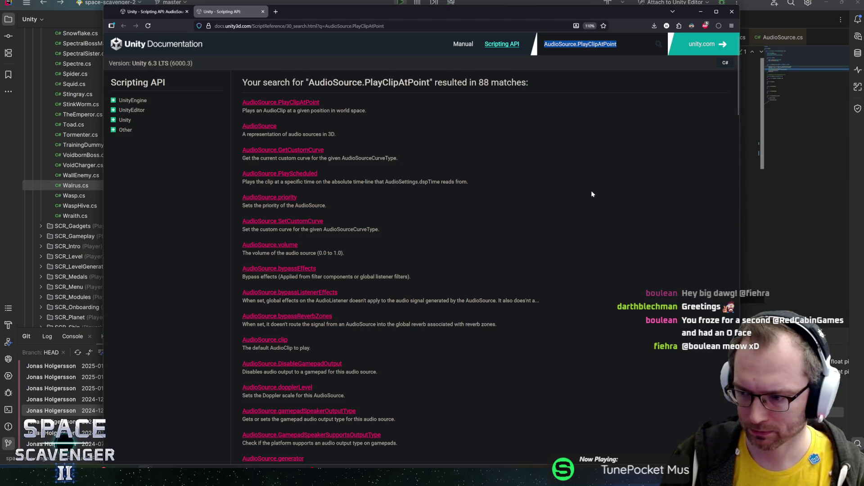
pyautogui.click(272, 103)
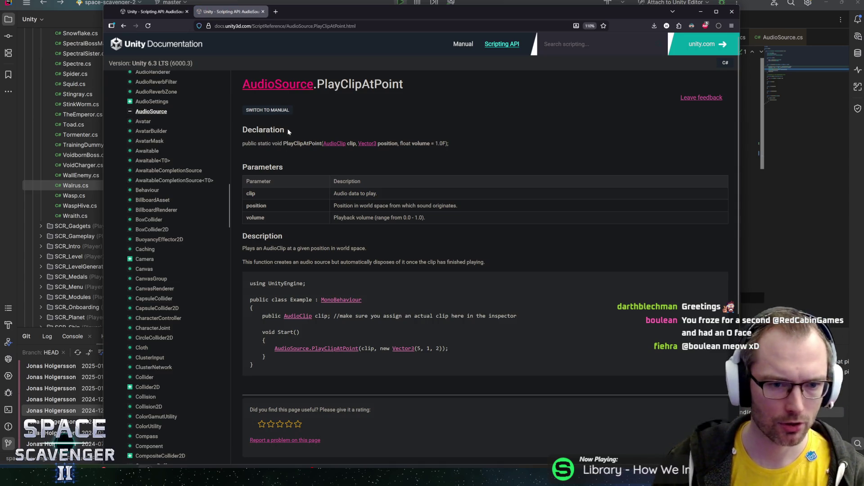
pyautogui.moveTo(270, 248)
pyautogui.mouseDown()
pyautogui.moveTo(394, 262)
pyautogui.moveTo(277, 262)
pyautogui.moveTo(269, 248)
pyautogui.mouseUp()
pyautogui.moveTo(372, 262); pyautogui.dragTo(261, 268)
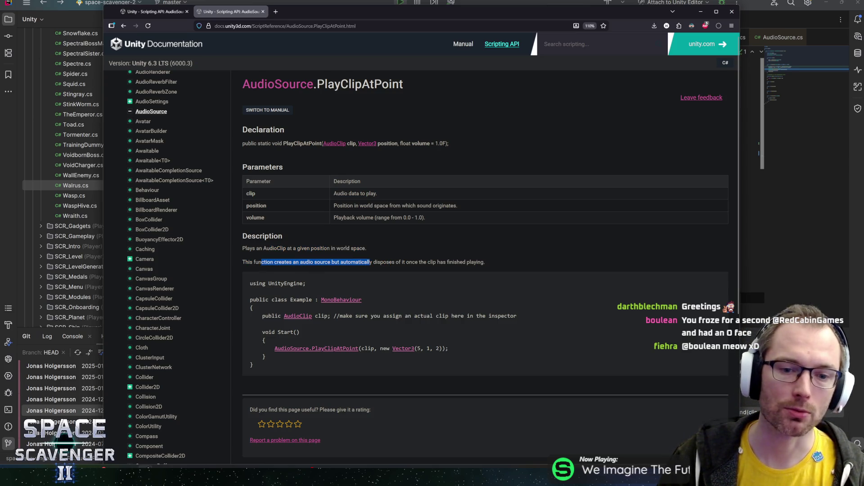
pyautogui.moveTo(485, 263)
pyautogui.mouseDown()
pyautogui.moveTo(368, 265)
pyautogui.moveTo(276, 284)
pyautogui.moveTo(245, 262)
pyautogui.mouseUp()
pyautogui.click(247, 264)
pyautogui.scroll(-2, 333, 269)
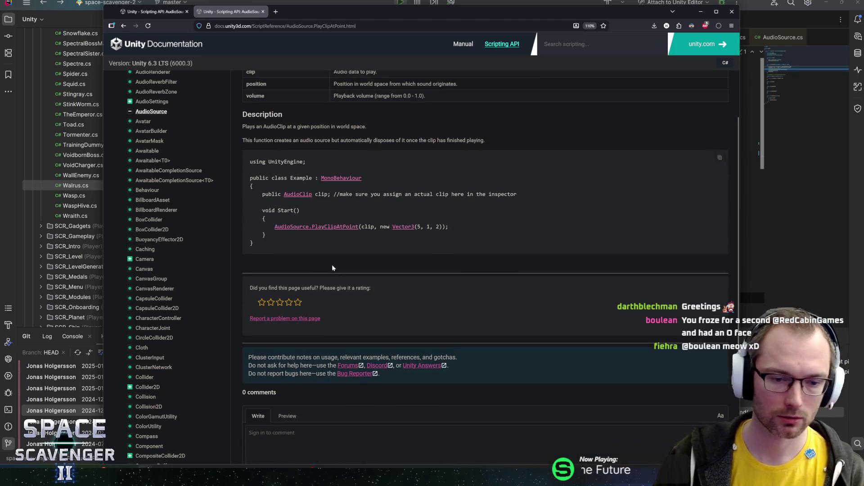
pyautogui.scroll(1, 327, 261)
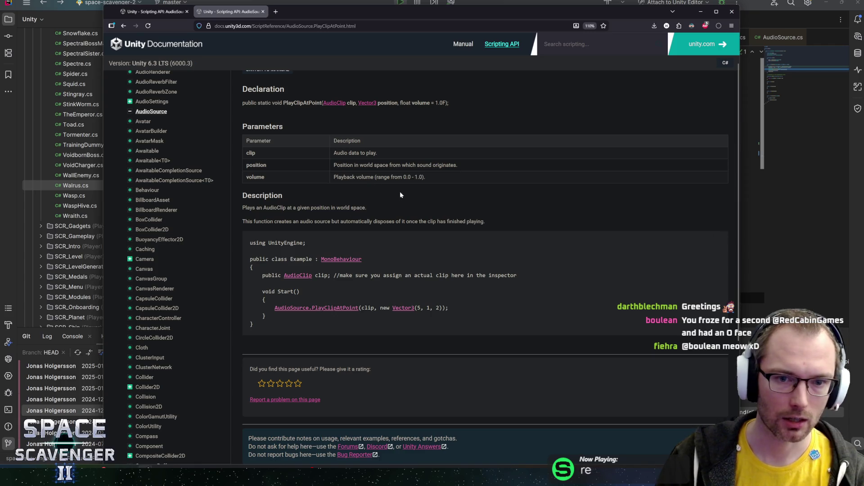
# Search the docs again and reread PlayClipAtPoint's note about the auto-disposed audio source.
pyautogui.click(316, 308)
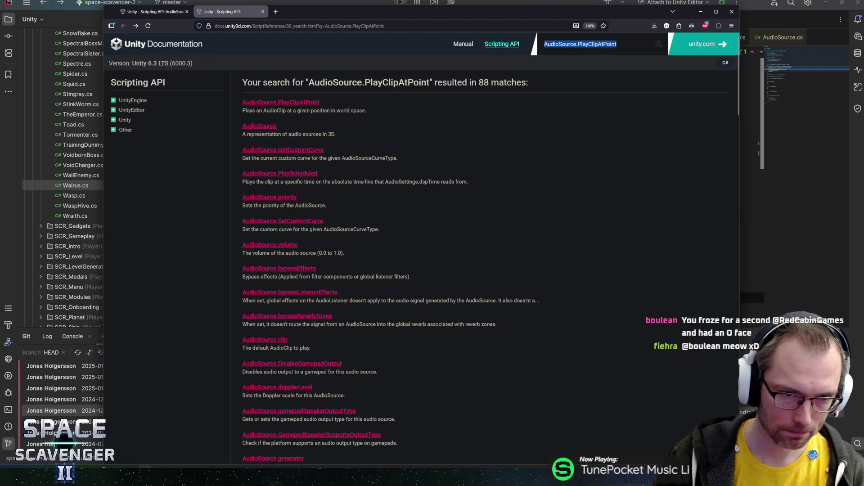
pyautogui.click(280, 103)
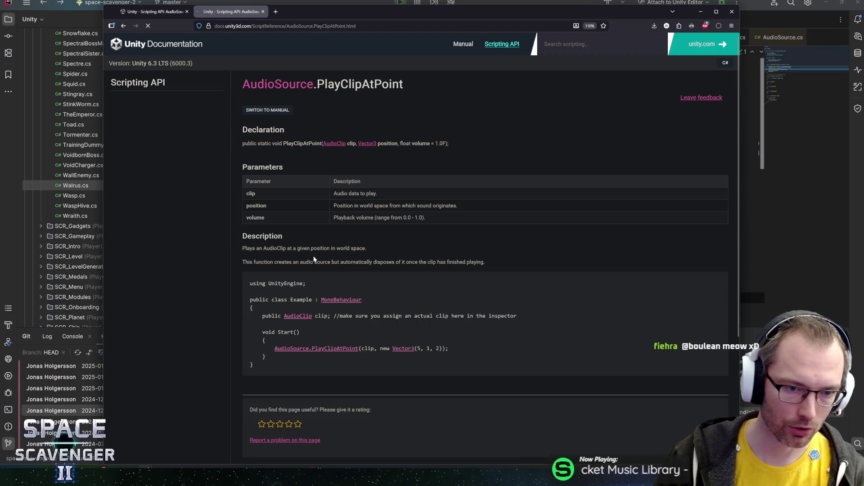
pyautogui.scroll(-2, 274, 242)
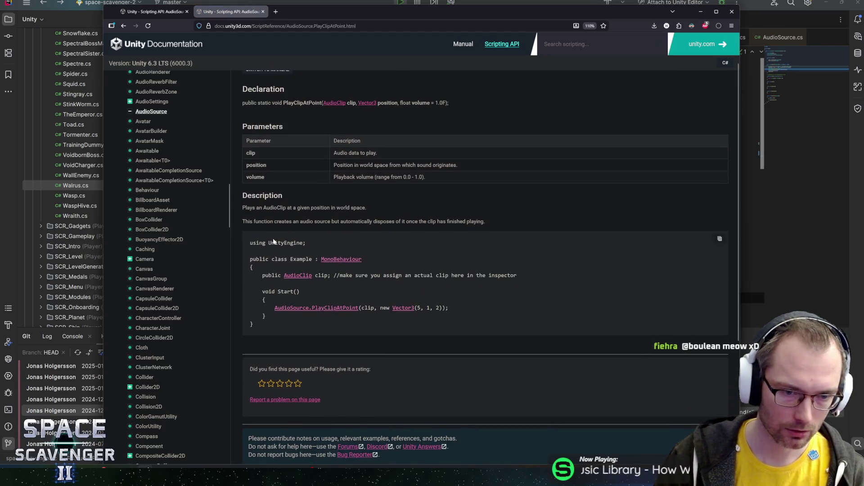
pyautogui.scroll(-3, 273, 241)
pyautogui.scroll(3, 355, 238)
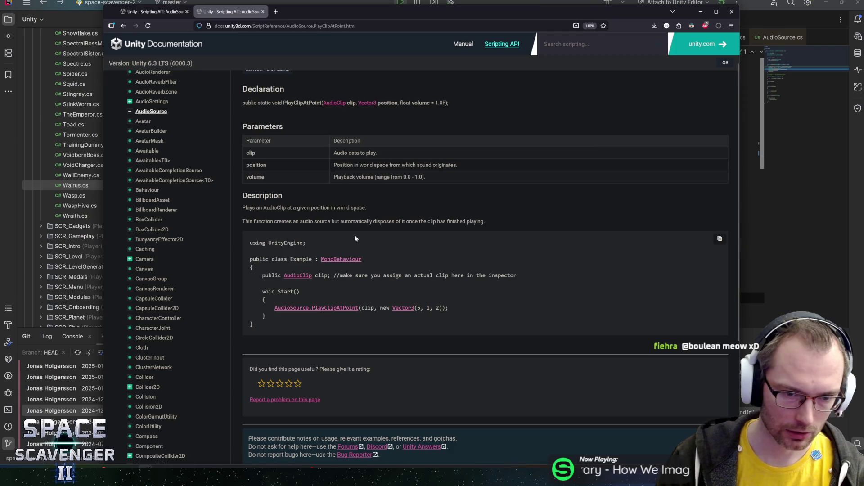
pyautogui.moveTo(245, 221); pyautogui.dragTo(377, 221)
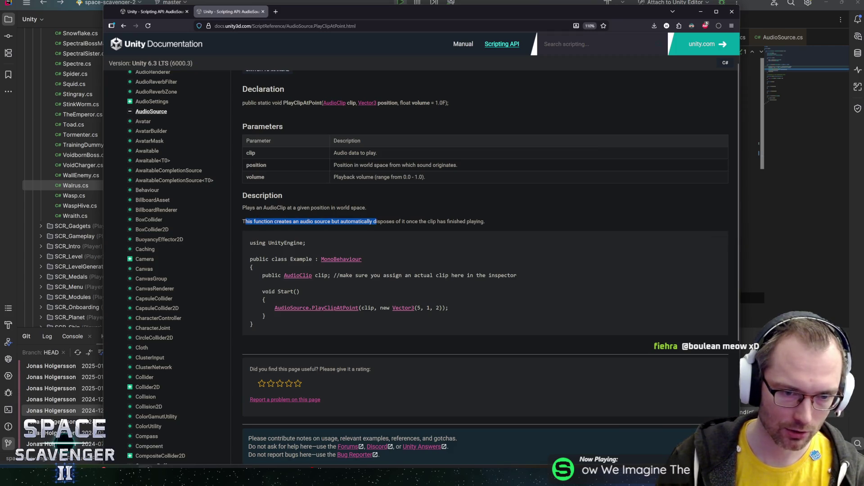
pyautogui.hotkey('alt', 'Left')
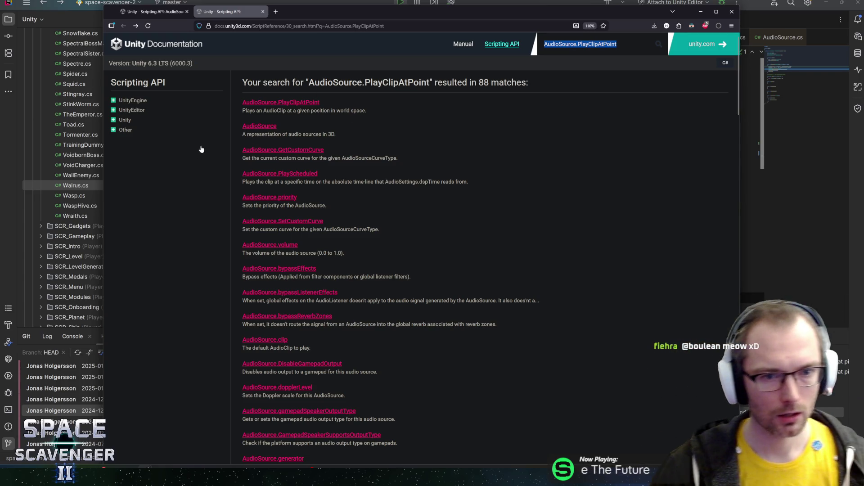
# In SoundEffect.cs, cut the PlayClipAtPoint line and uncomment the PlayOneShot call.
pyautogui.hotkey('alt', 'Tab')
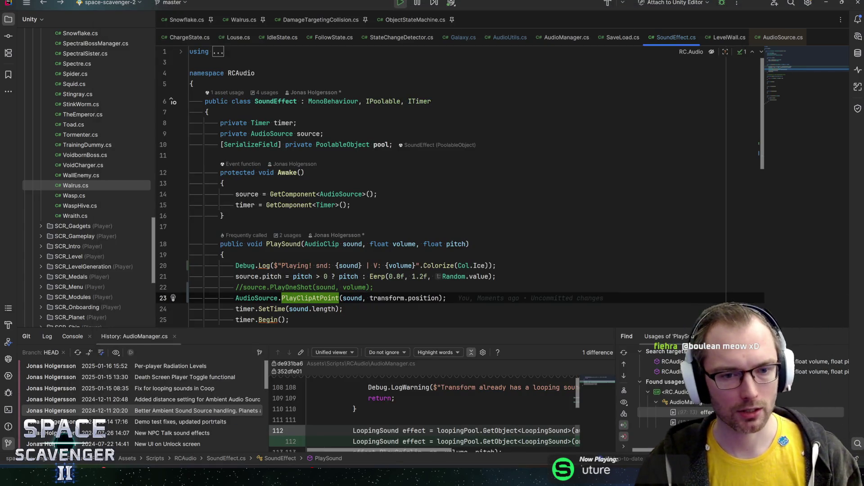
pyautogui.hotkey('ctrl', 'x')
pyautogui.press('Up')
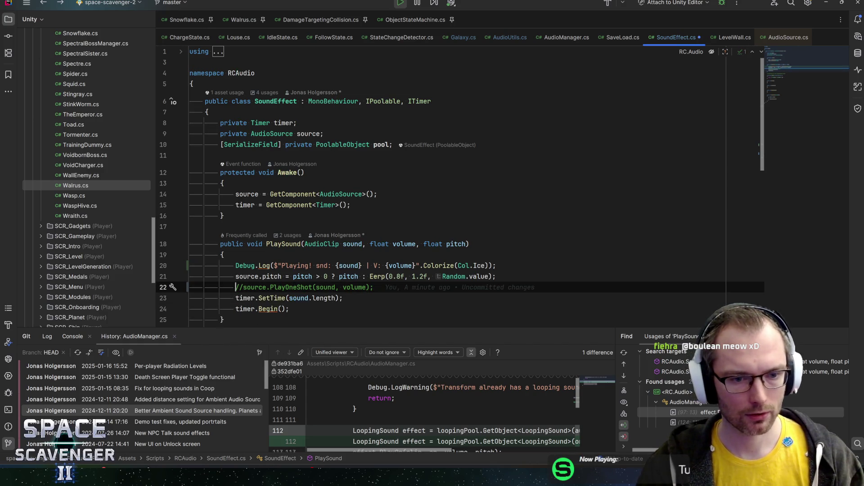
pyautogui.press('Home')
pyautogui.press('Delete')
pyautogui.press('Delete')
pyautogui.hotkey('alt', 'Tab')
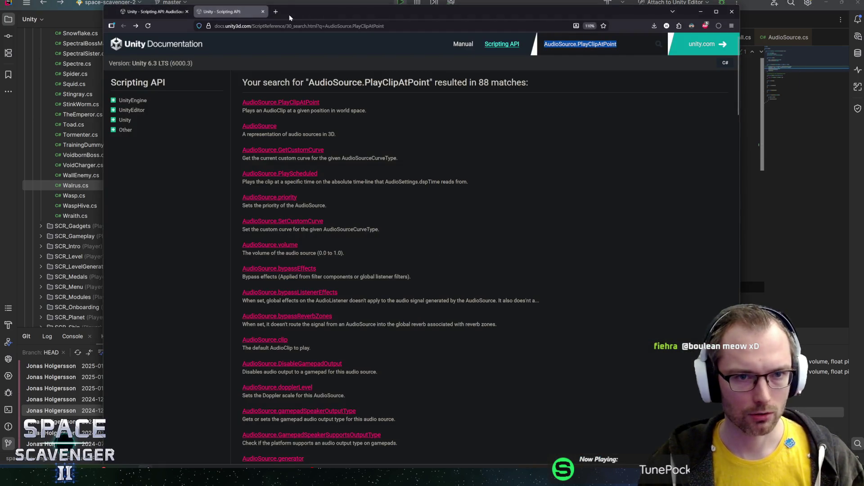
# Web-search 'unity playoneshot voluem falloff' in a new tab and open the PlayOneShot docs result.
pyautogui.click(276, 14)
pyautogui.write('uni')
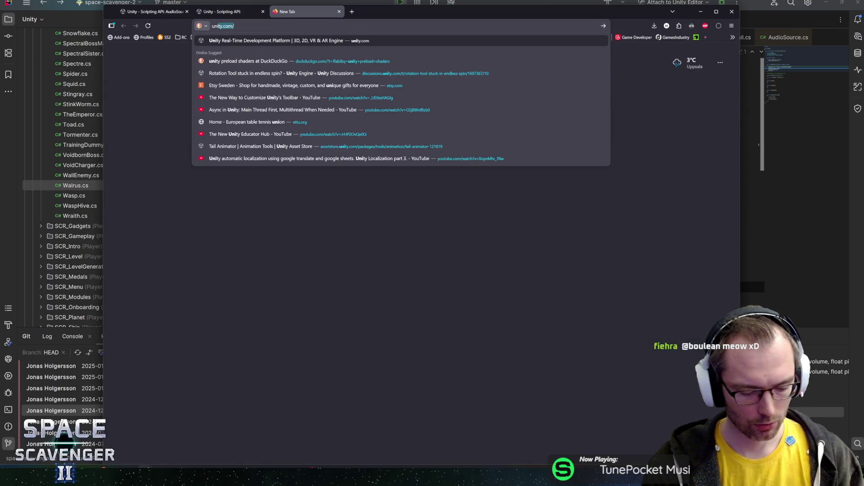
pyautogui.write('ty playoneshot ')
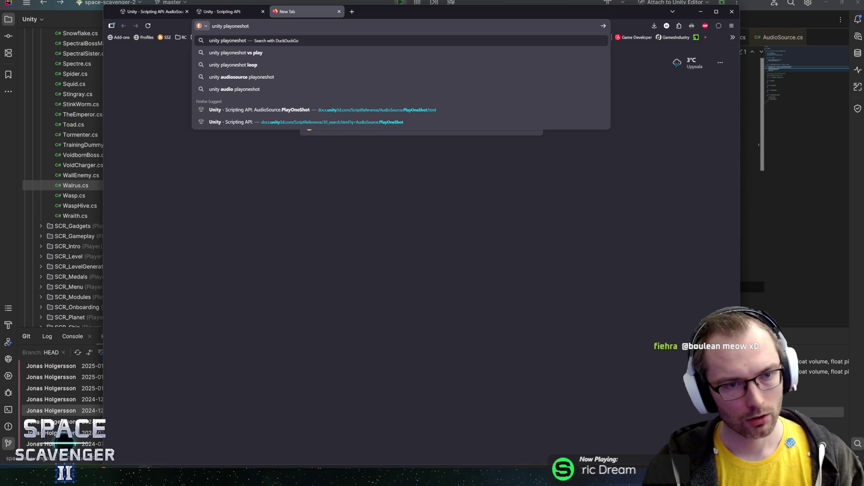
pyautogui.write('voluem fa')
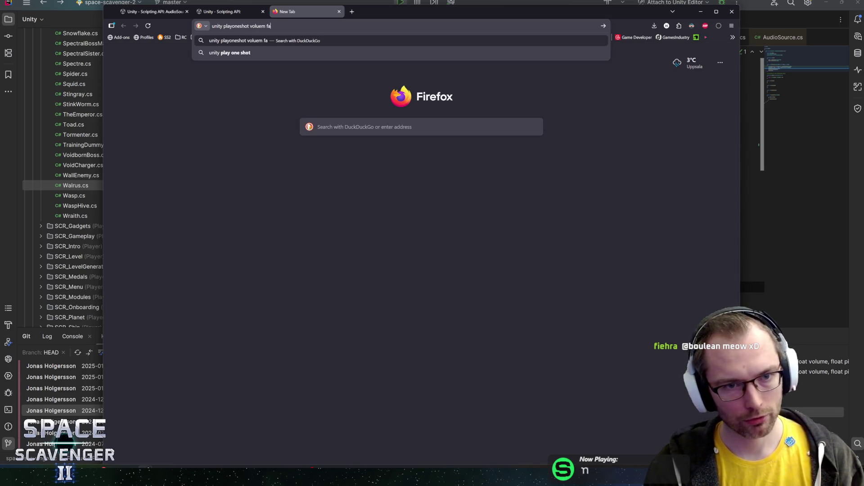
pyautogui.write('lloff')
pyautogui.press('Return')
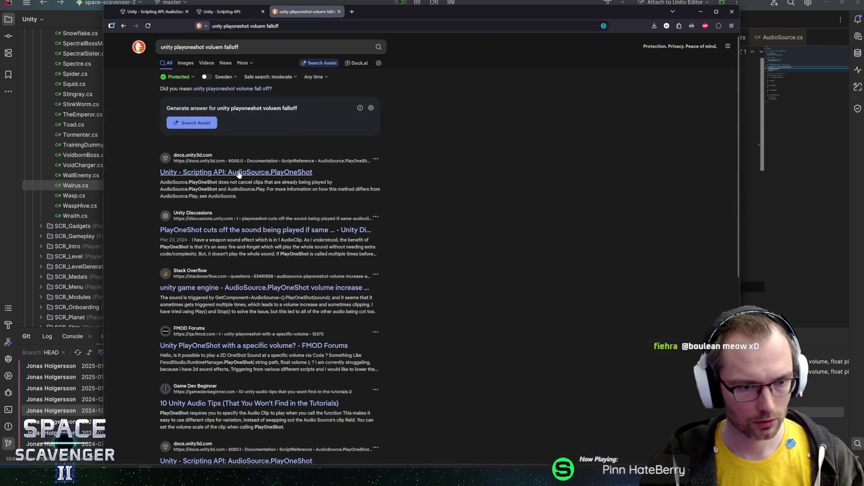
pyautogui.middleClick(239, 173)
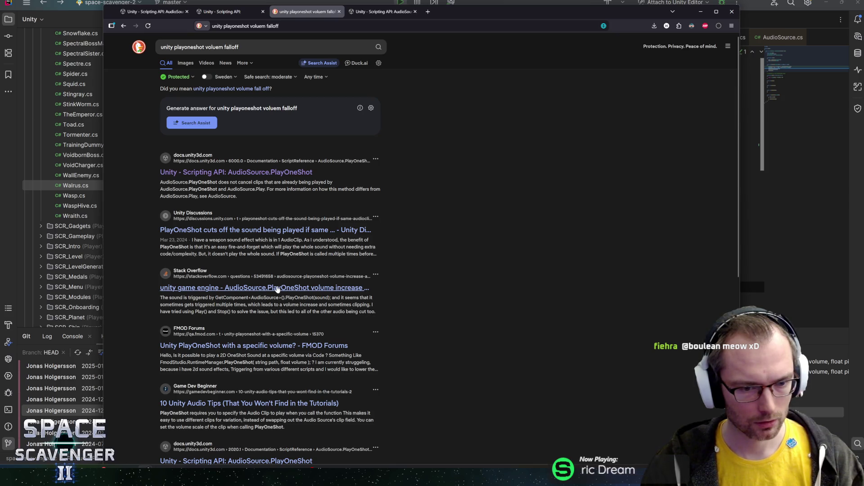
pyautogui.scroll(-2, 277, 353)
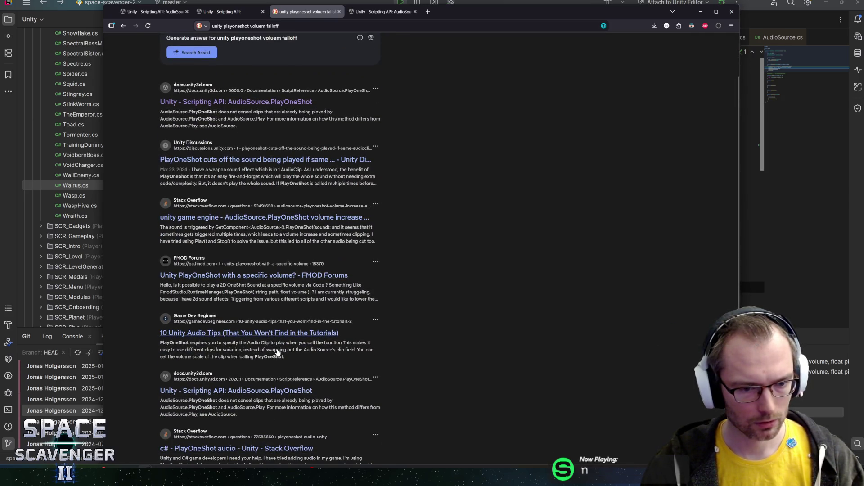
pyautogui.scroll(2, 278, 352)
# Correct the query to 'unity playoneshot volume falloff', rerun it, and view the PlayOneShot docs tab.
pyautogui.click(270, 47)
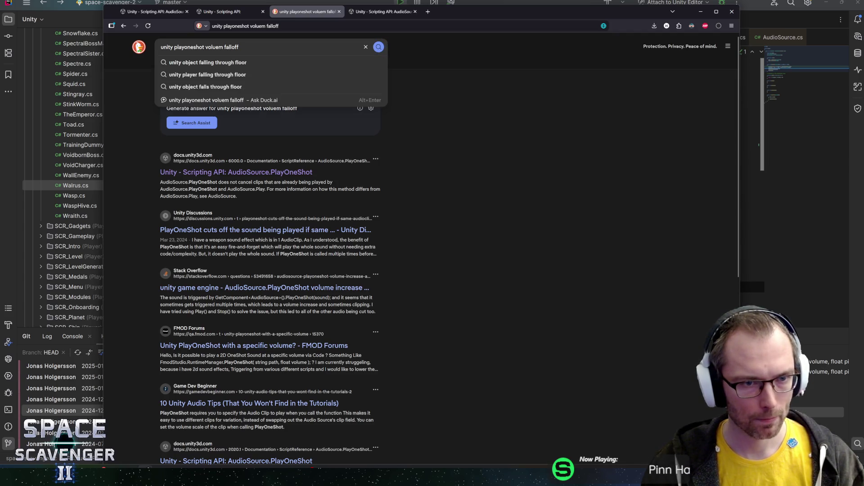
pyautogui.press('Delete')
pyautogui.press('Delete')
pyautogui.write('me')
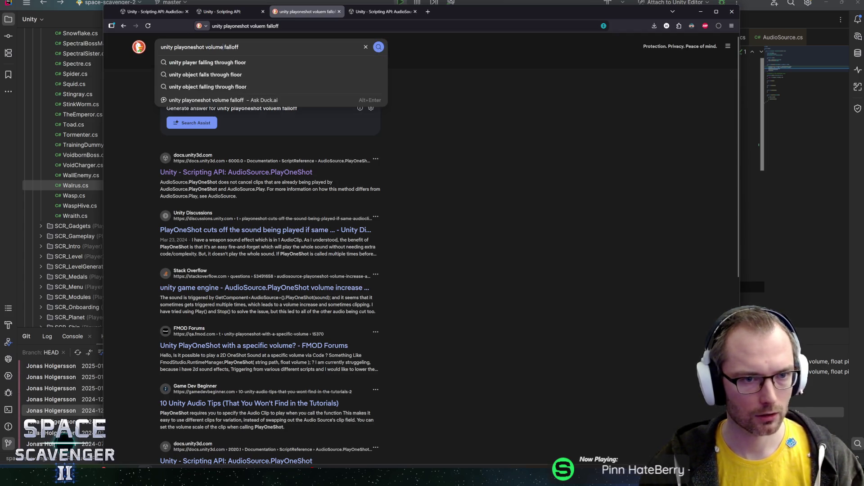
pyautogui.press('Return')
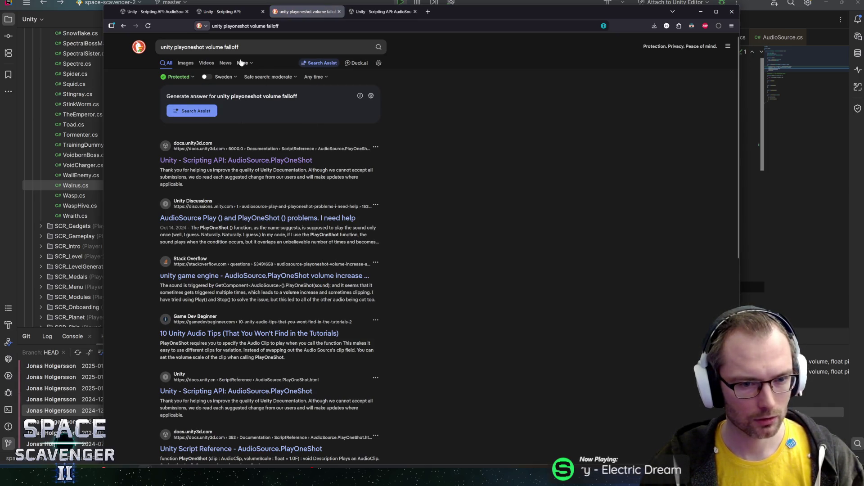
pyautogui.hotkey('ctrl', 'Tab')
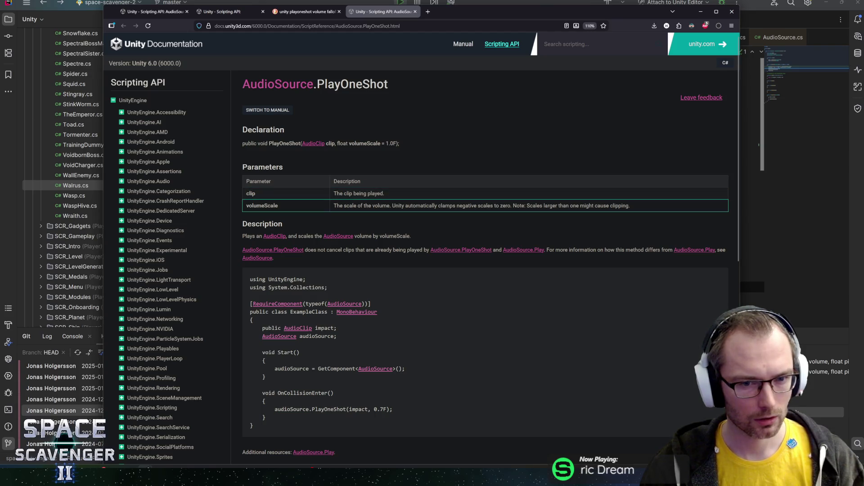
# Read the AudioSource.PlayOneShot declaration and parameter descriptions.
pyautogui.scroll(-3, 450, 216)
pyautogui.scroll(3, 428, 160)
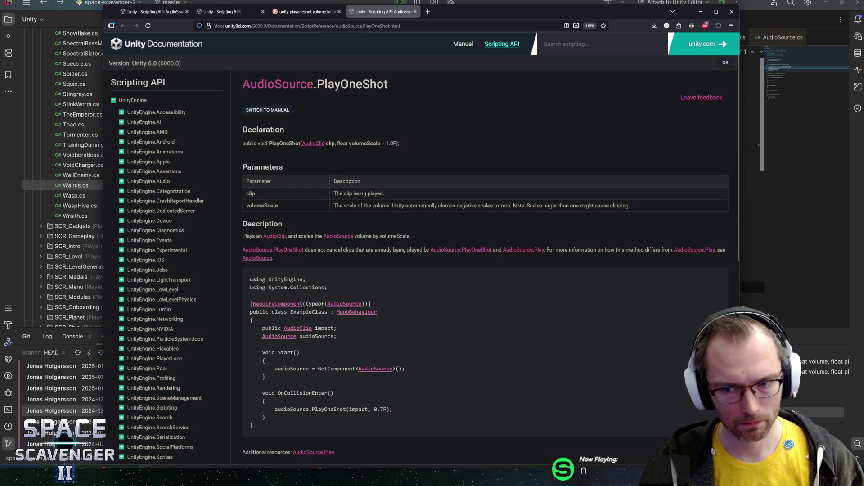
pyautogui.moveTo(414, 254)
pyautogui.mouseDown()
pyautogui.moveTo(243, 224)
pyautogui.moveTo(246, 128)
pyautogui.mouseUp()
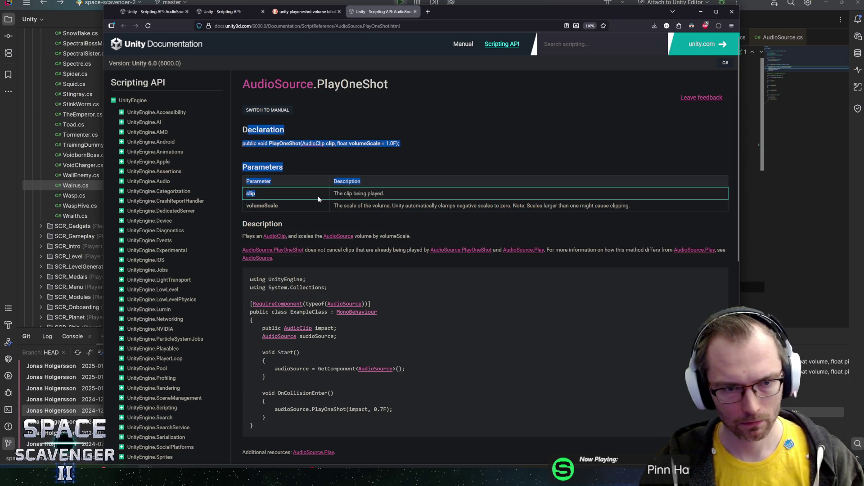
pyautogui.click(318, 197)
pyautogui.scroll(-5, 318, 197)
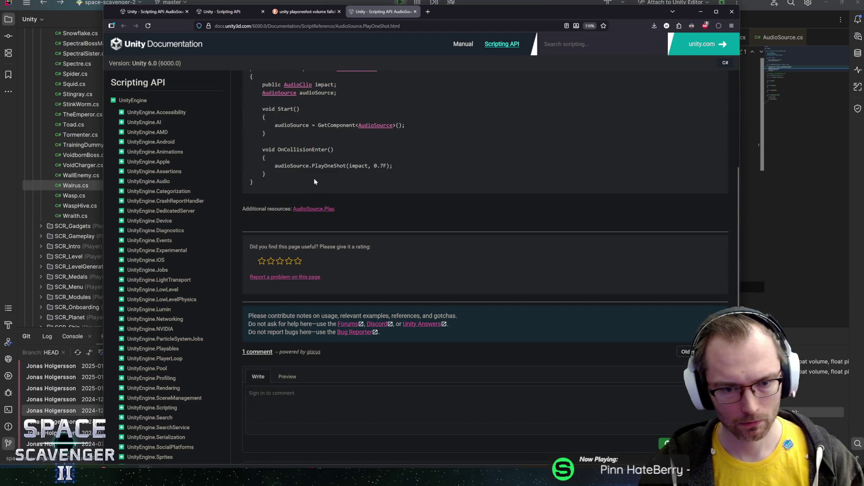
pyautogui.scroll(6, 314, 181)
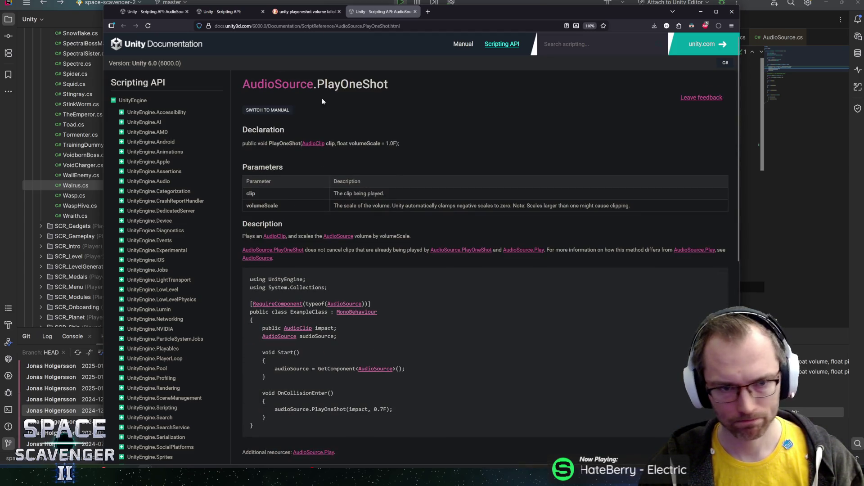
# Open the docs.unity.cn PlayOneShot page from the search results, then close Firefox.
pyautogui.hotkey('ctrl', 'shift', 'Tab')
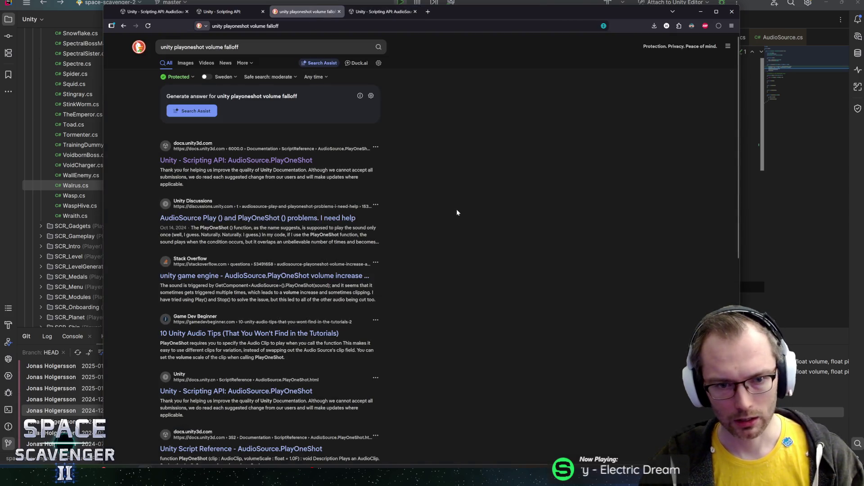
pyautogui.scroll(-8, 458, 213)
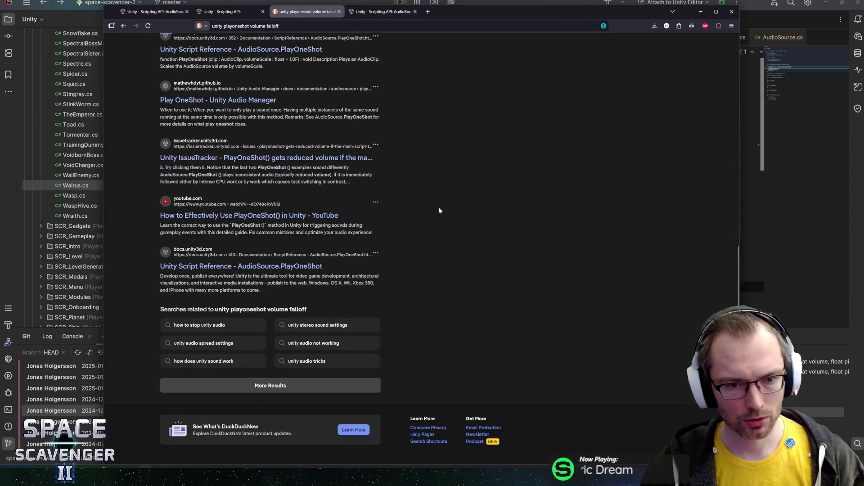
pyautogui.scroll(8, 440, 211)
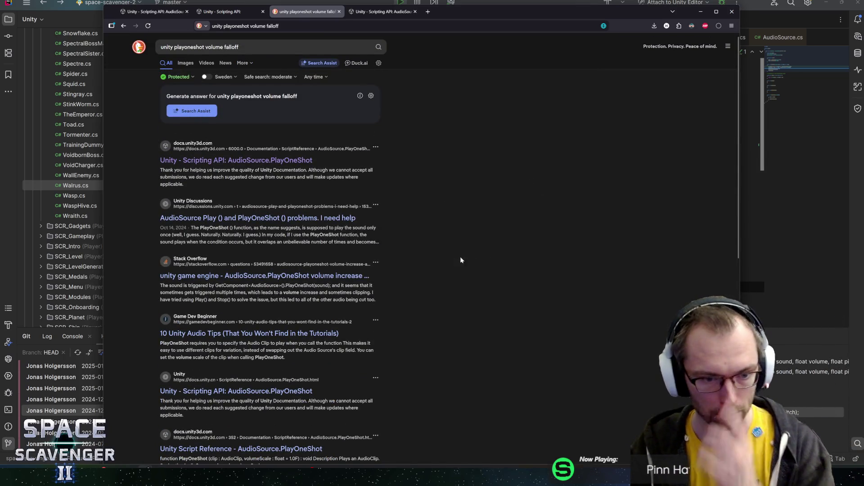
pyautogui.scroll(-2, 396, 279)
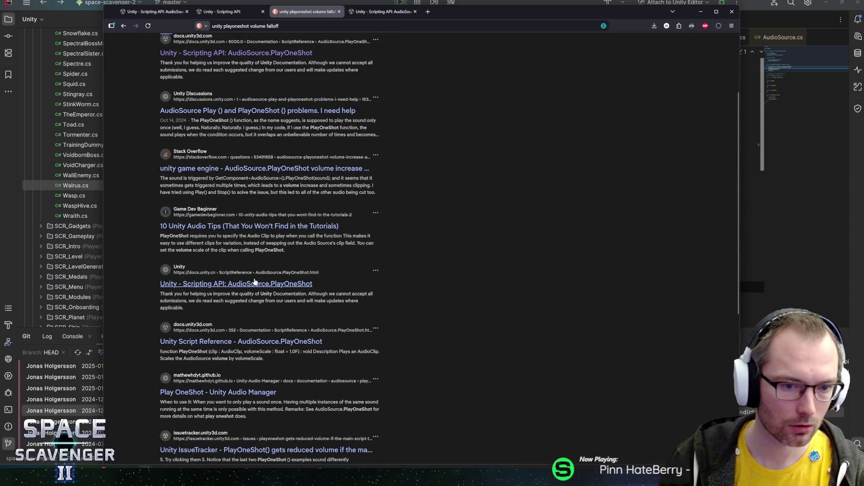
pyautogui.click(252, 284)
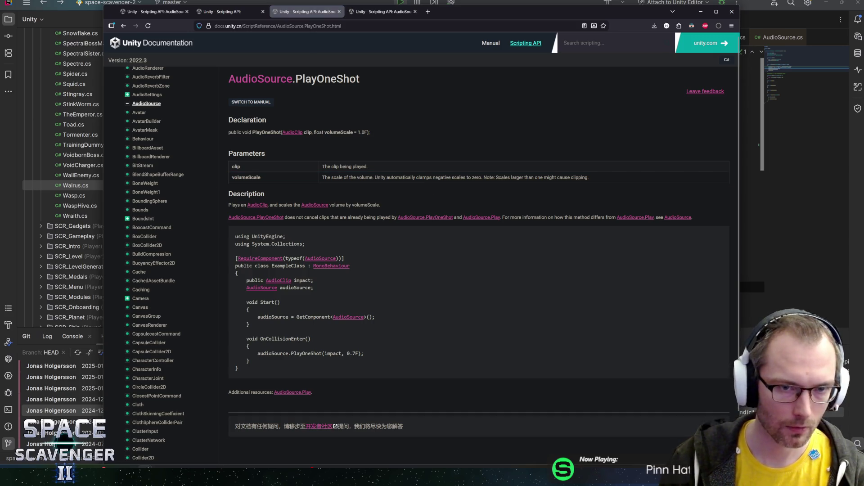
pyautogui.click(731, 11)
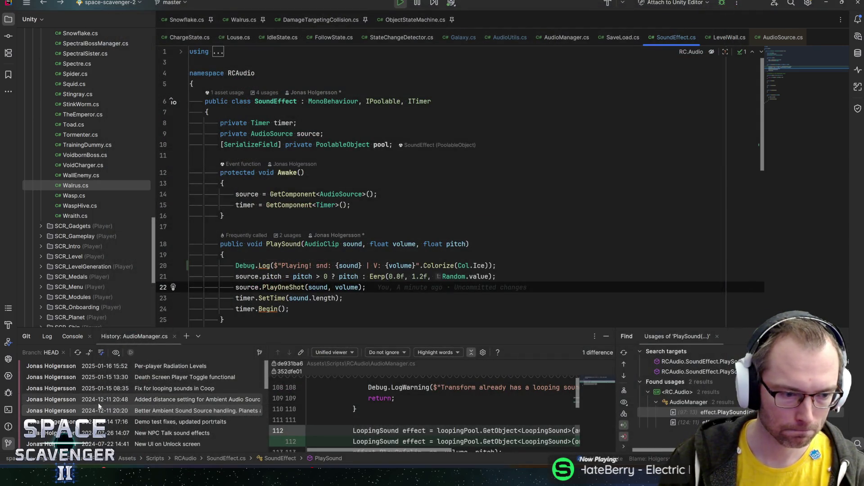
# In Unity, exit play mode and make the Game view taller.
pyautogui.hotkey('alt', 'Tab')
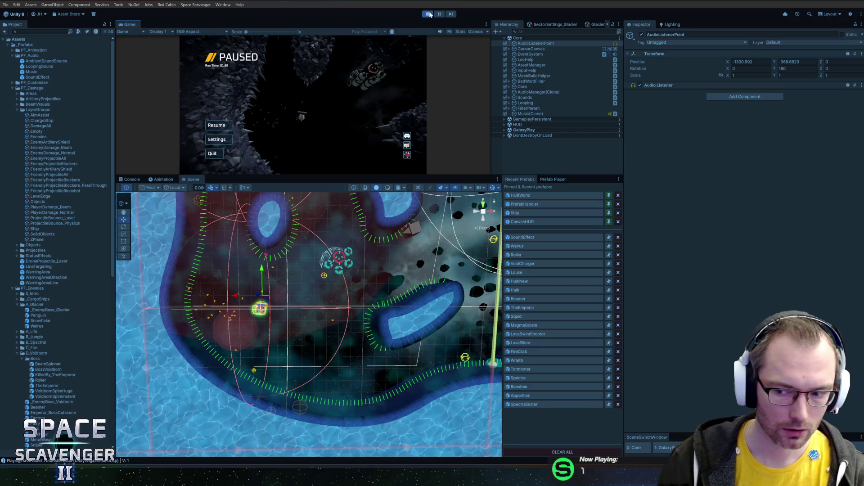
pyautogui.click(429, 14)
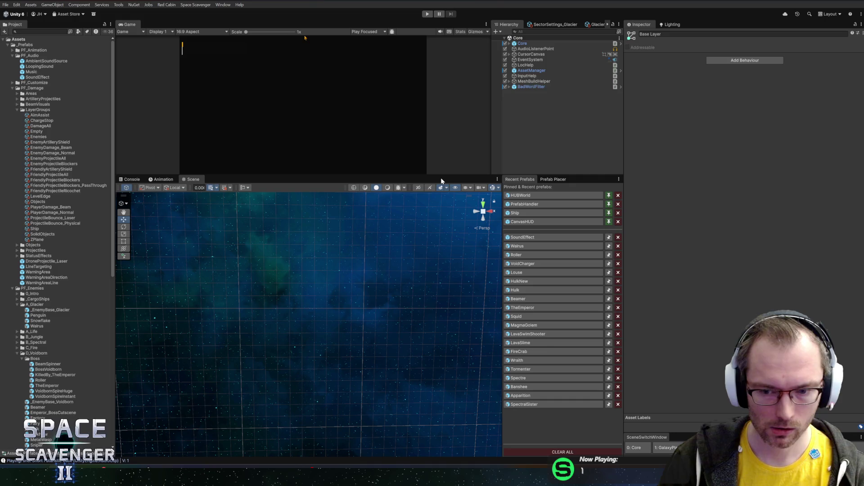
pyautogui.moveTo(437, 174); pyautogui.dragTo(443, 256)
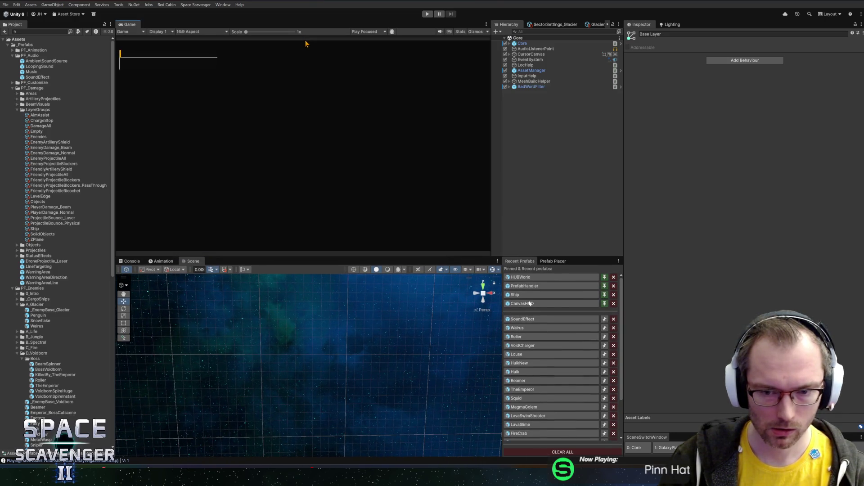
# Open the CanvasHUD and HUBWorld prefabs, then bring up GitHub Desktop's pending changes.
pyautogui.click(530, 303)
pyautogui.click(524, 277)
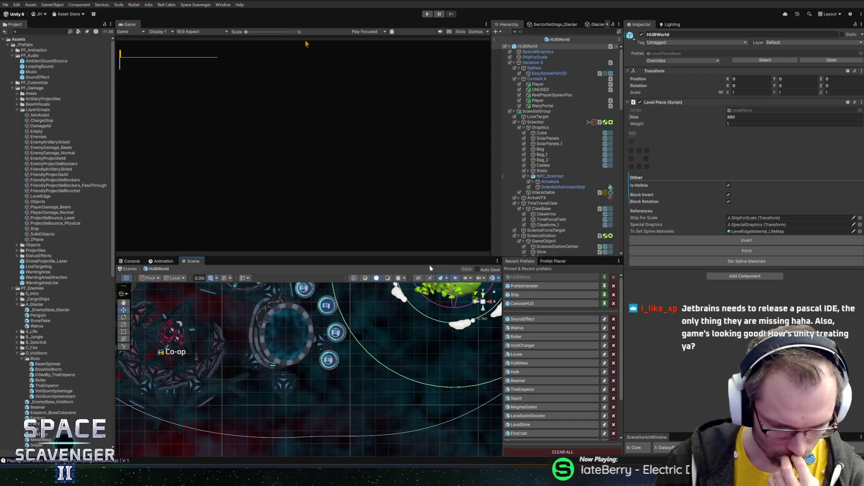
pyautogui.hotkey('alt', 'Tab')
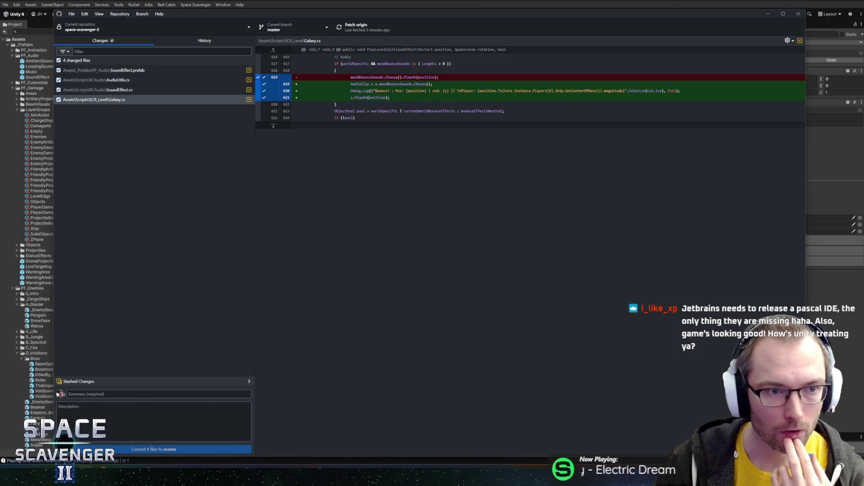
# Read the diffs for the prefab, AudioUtils.cs, SoundEffect.cs and Galaxy.cs, then return to Unity.
pyautogui.press('Up')
pyautogui.press('Up')
pyautogui.press('Up')
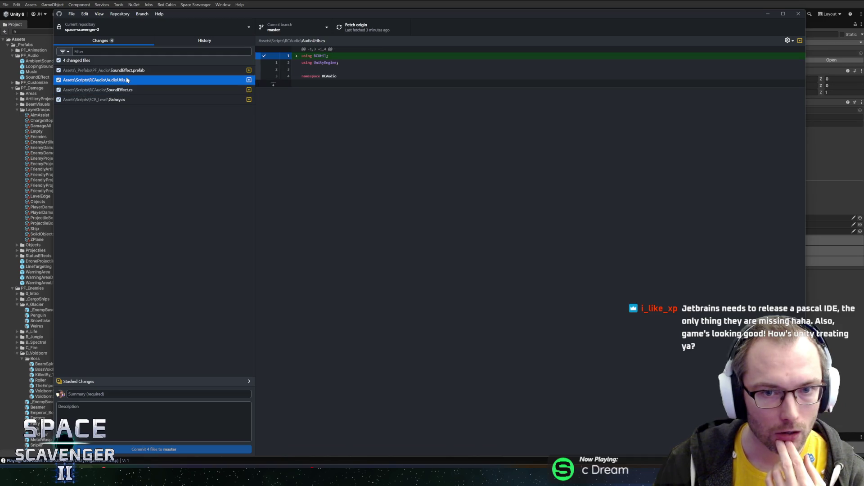
pyautogui.click(136, 79)
pyautogui.click(138, 89)
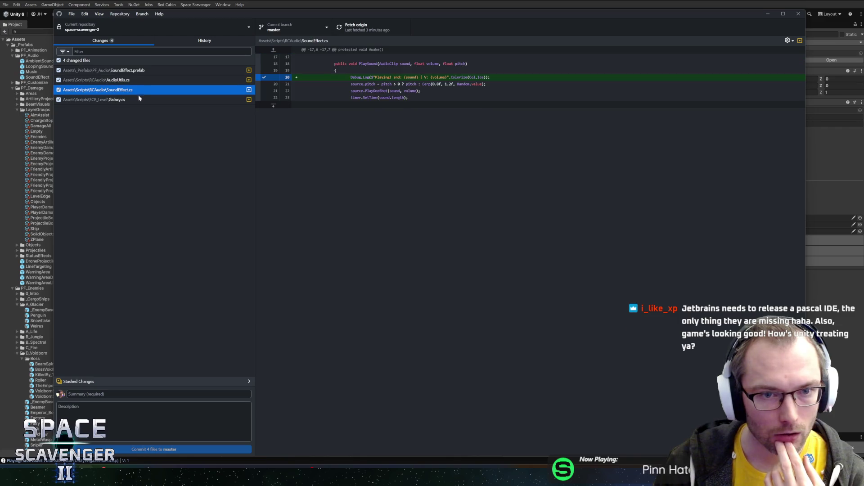
pyautogui.click(139, 99)
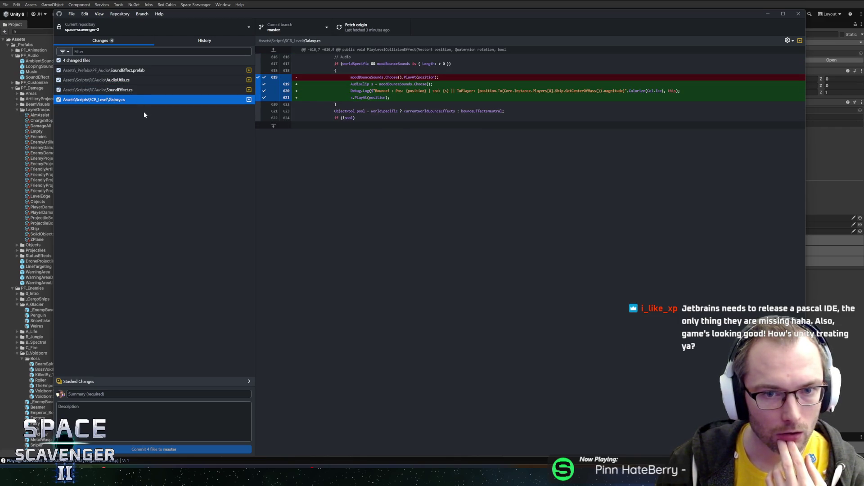
pyautogui.click(136, 88)
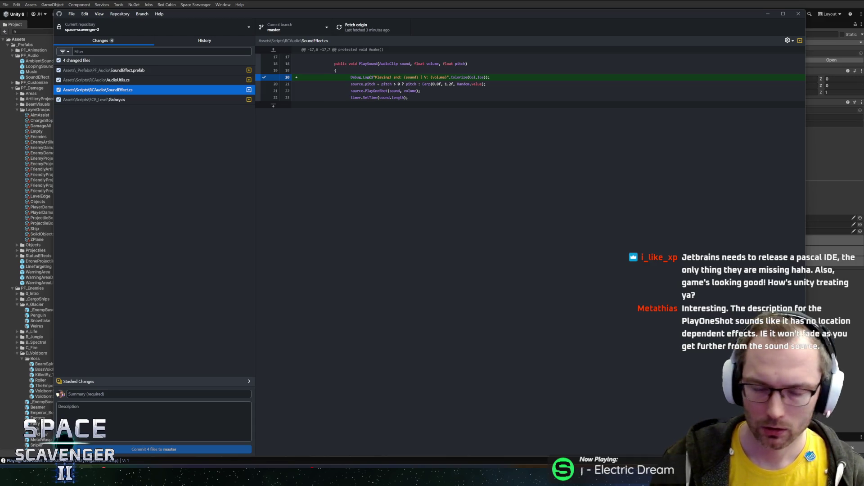
pyautogui.hotkey('alt', 'Tab')
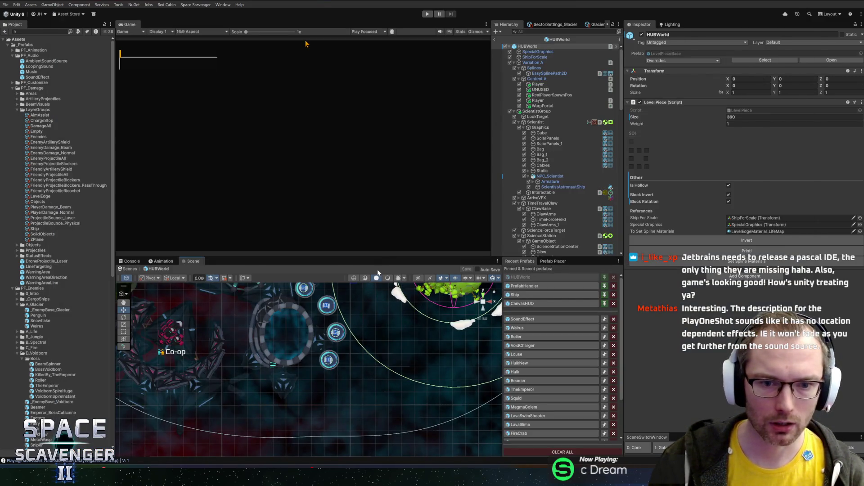
# Enlarge the Scene view, then open the Audio Source manual and AudioSource.Play reference.
pyautogui.moveTo(378, 257); pyautogui.dragTo(379, 248)
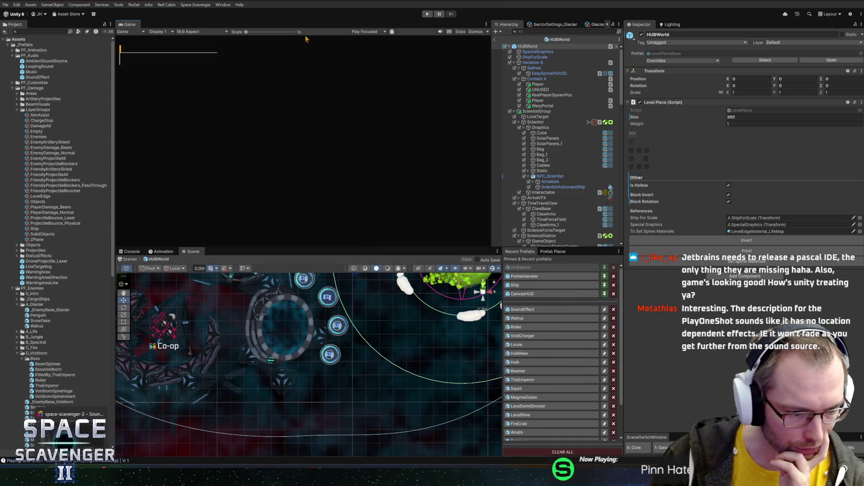
pyautogui.click(289, 436)
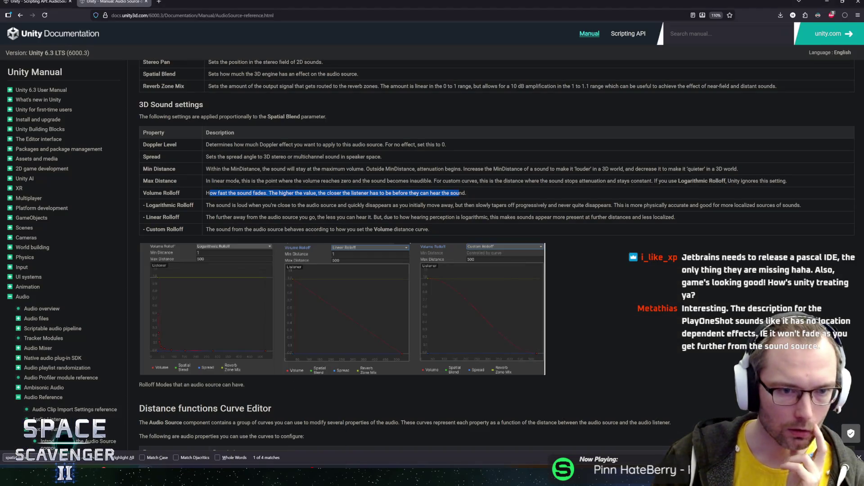
pyautogui.hotkey('ctrl', 'Tab')
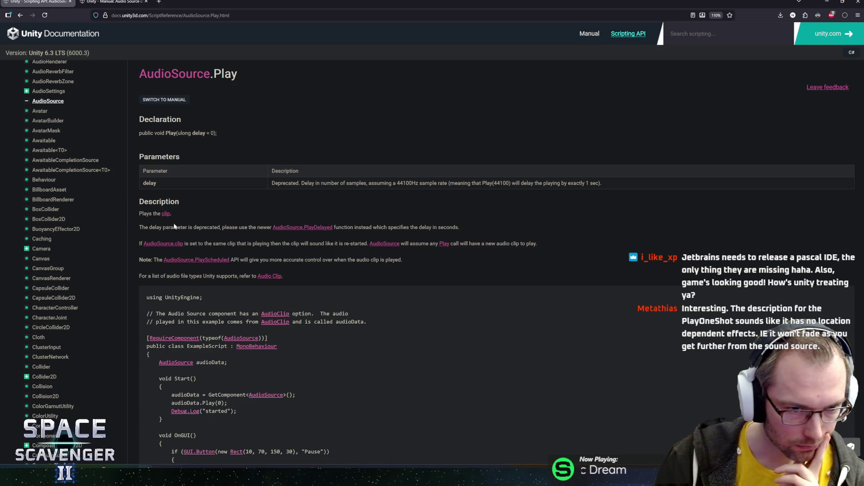
# Read AudioSource.Play's 'Plays the clip' description, then return to SoundEffect.cs in Rider.
pyautogui.moveTo(143, 213); pyautogui.dragTo(162, 213)
pyautogui.click(162, 213)
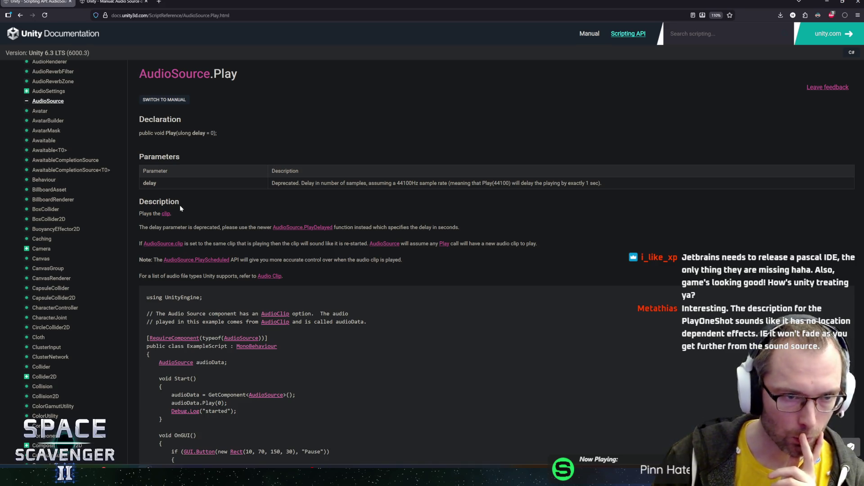
pyautogui.hotkey('alt', 'Tab')
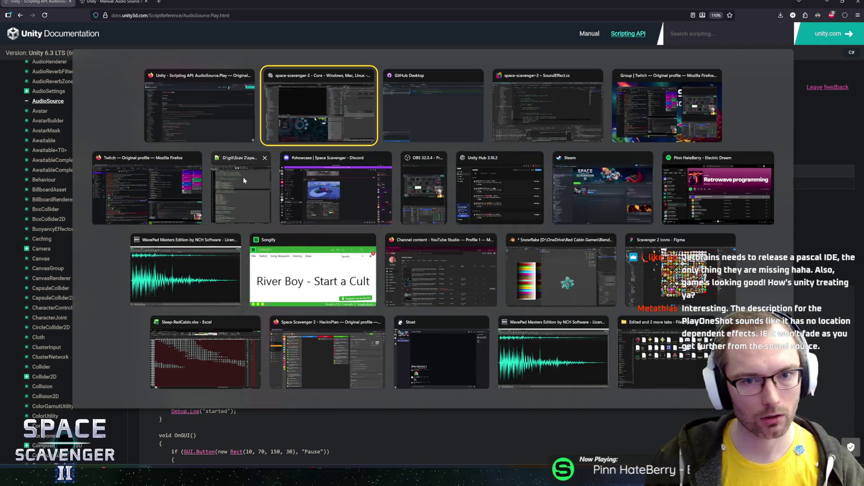
pyautogui.click(548, 106)
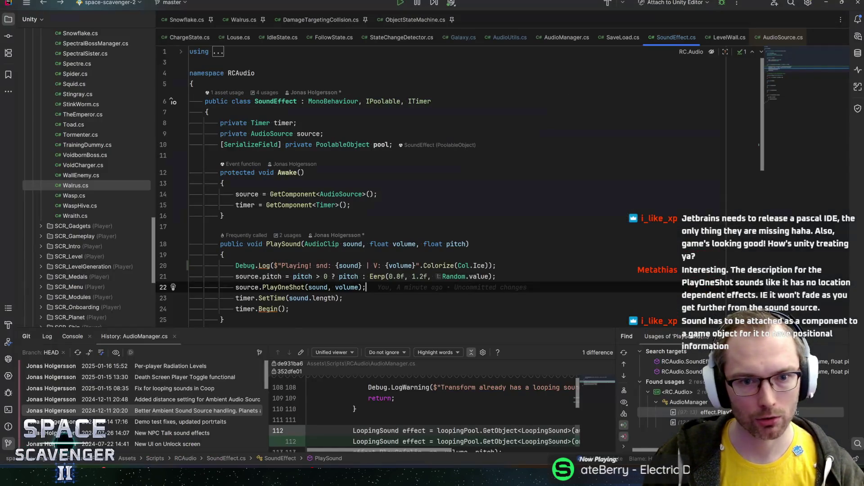
# Add source.clip = sound; and a source.Play() call in PlaySound.
pyautogui.press('Up')
pyautogui.press('Up')
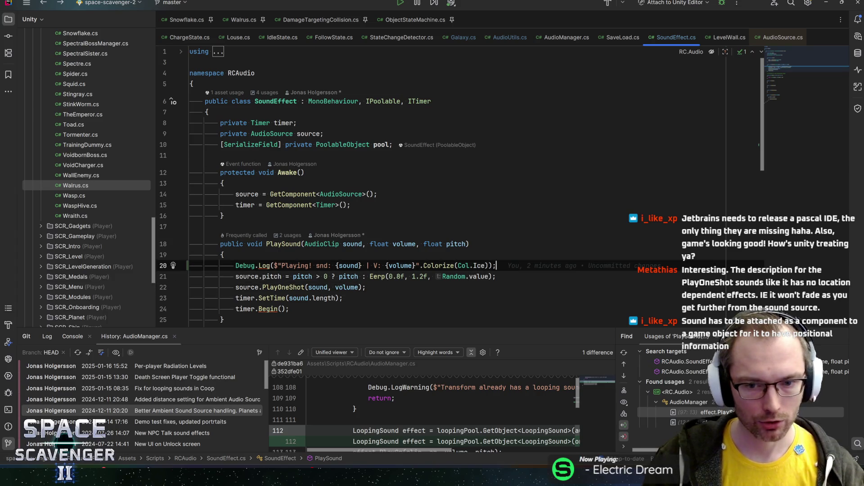
pyautogui.press('Down')
pyautogui.press('End')
pyautogui.press('Return')
pyautogui.write('source.clip = ')
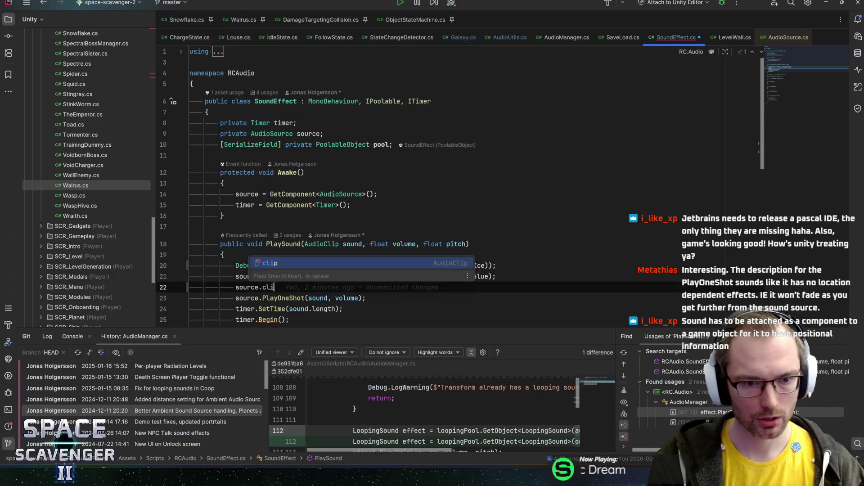
pyautogui.write('sound;')
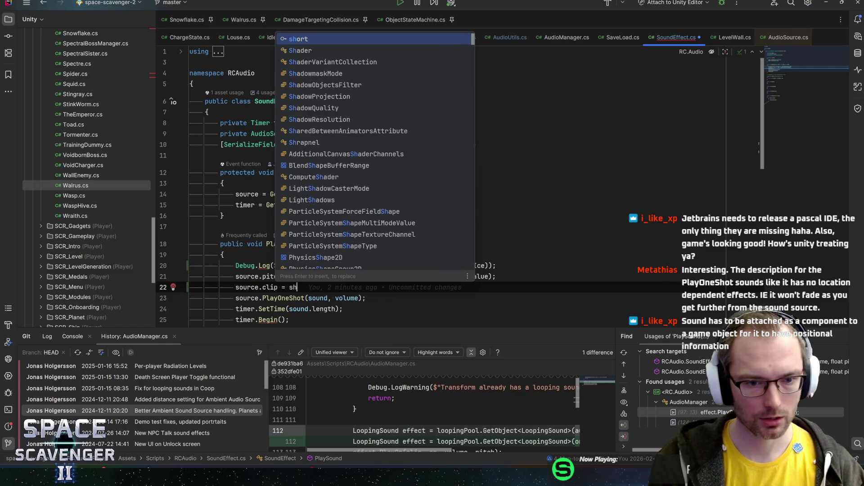
pyautogui.press('Return')
pyautogui.write('source.pLa')
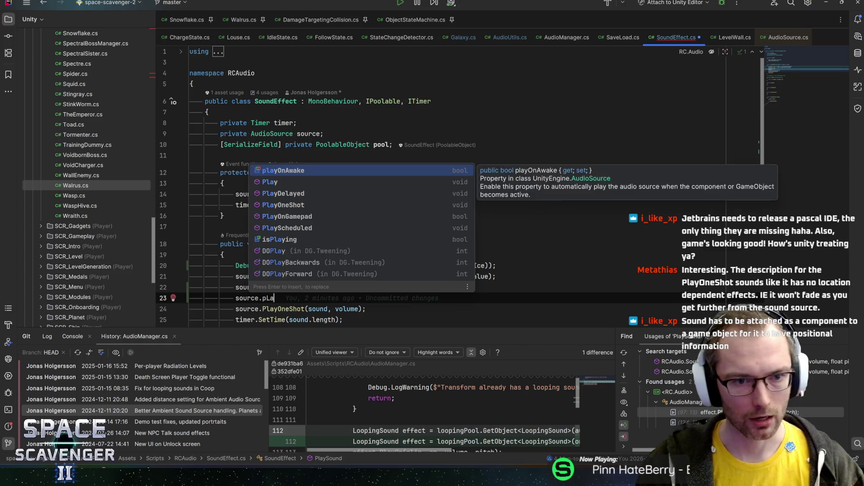
pyautogui.press('Down')
pyautogui.press('Return')
# Comment out the PlayOneShot line with //.
pyautogui.press('Down')
pyautogui.press('Home')
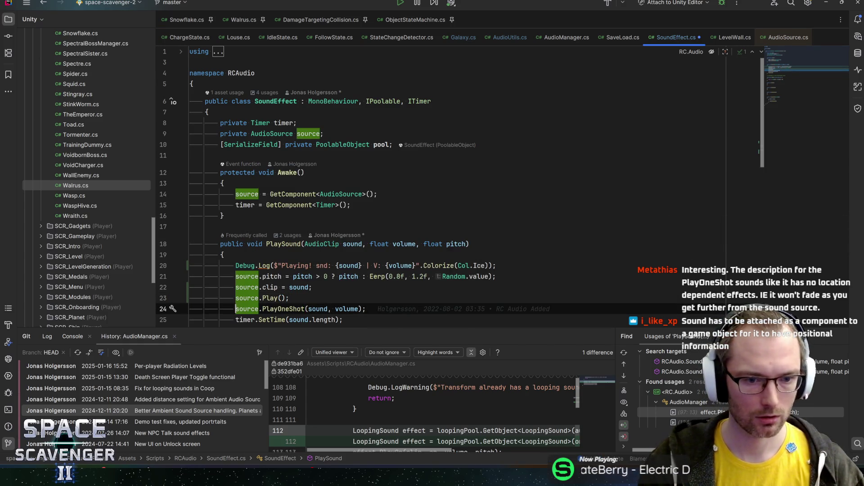
pyautogui.write('i')
pyautogui.press('BackSpace')
pyautogui.write('//')
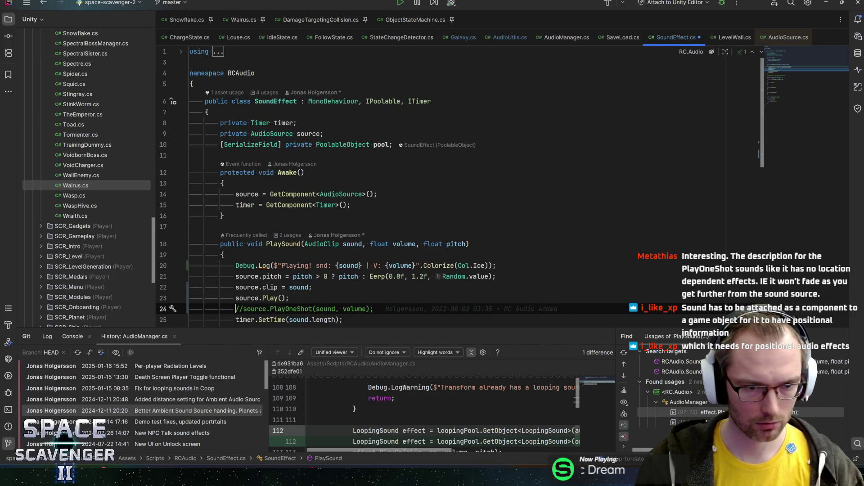
# Add a source.volume = volume; line after the clip assignment.
pyautogui.press('Up')
pyautogui.press('Left')
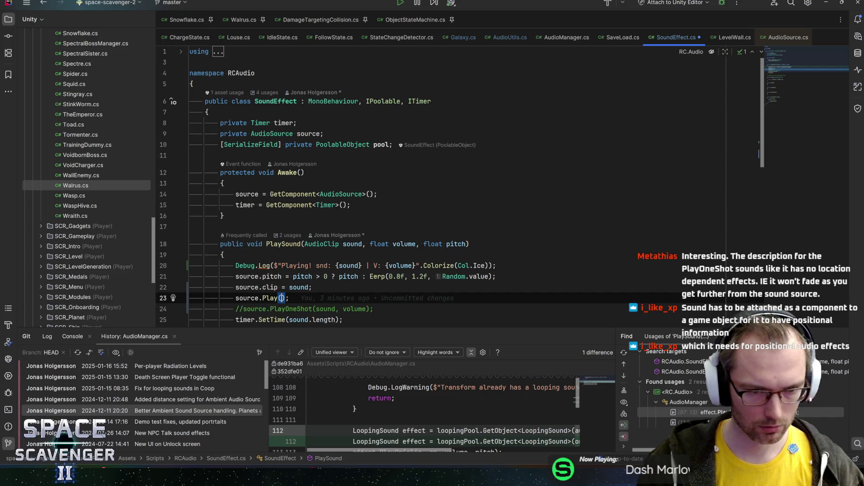
pyautogui.write('volume')
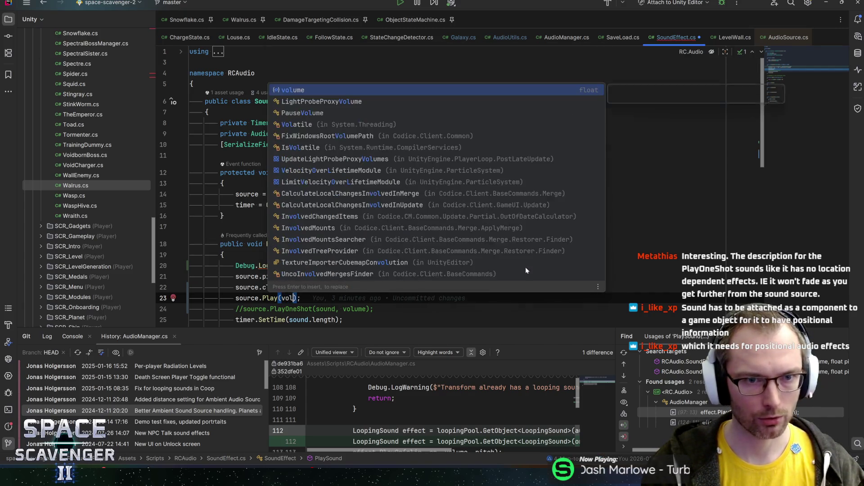
pyautogui.press('Escape')
pyautogui.press('Up')
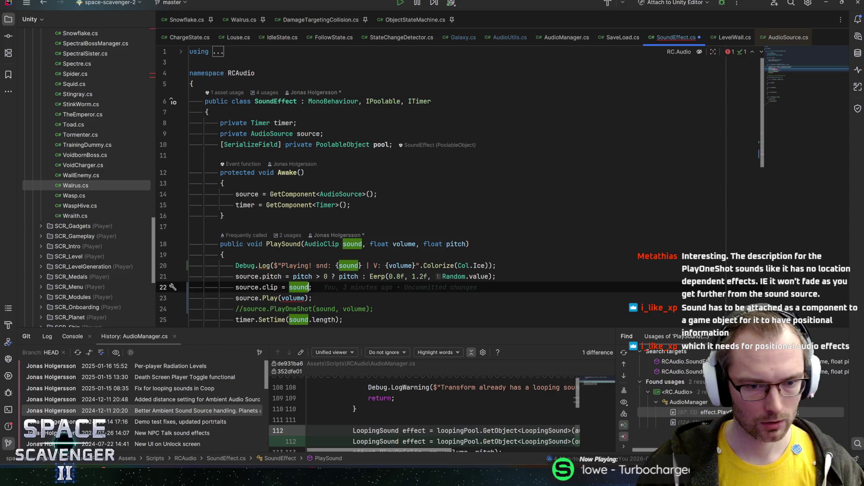
pyautogui.press('End')
pyautogui.press('Return')
pyautogui.write('source.vol')
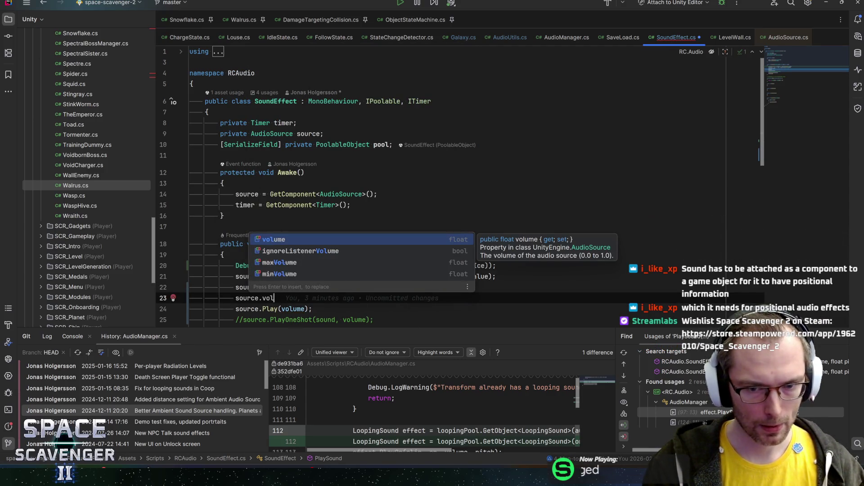
pyautogui.write('ume =')
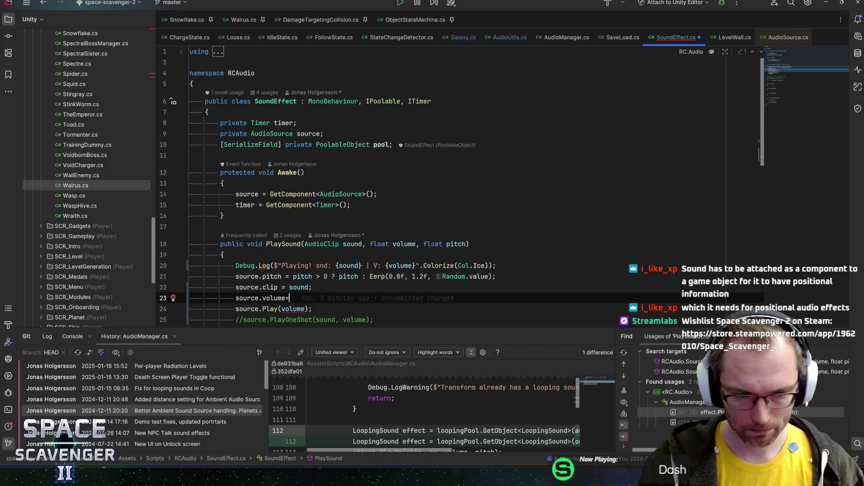
pyautogui.write(' volume;')
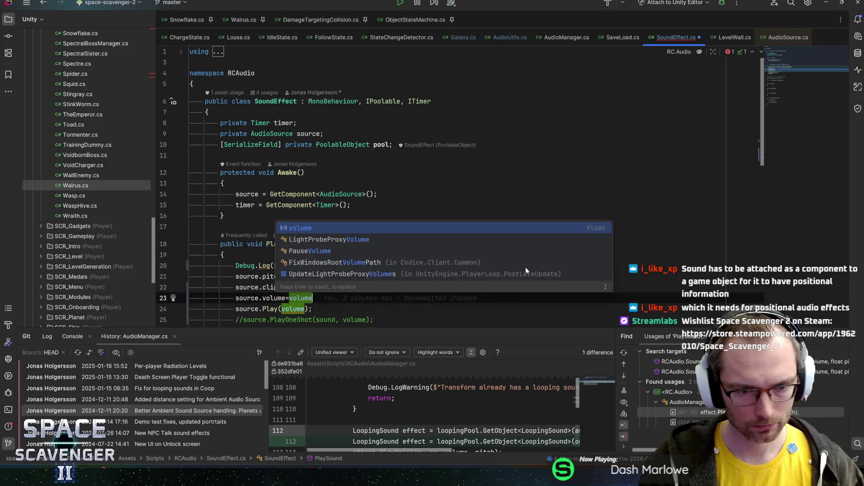
# Remove the volume argument from source.Play() and save SoundEffect.cs.
pyautogui.press('Down')
pyautogui.press('Left')
pyautogui.press('Left')
pyautogui.hotkey('ctrl', 'BackSpace')
pyautogui.press('End')
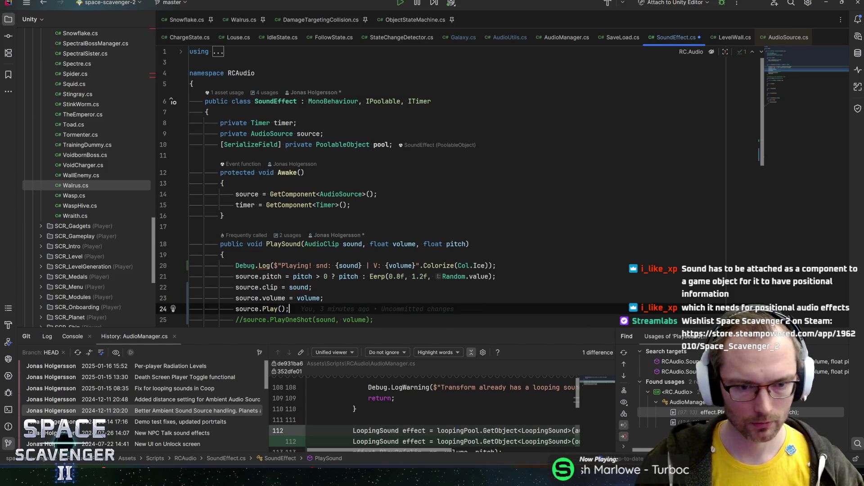
pyautogui.hotkey('ctrl', 's')
pyautogui.scroll(-1, 460, 252)
pyautogui.hotkey('alt', 'Tab')
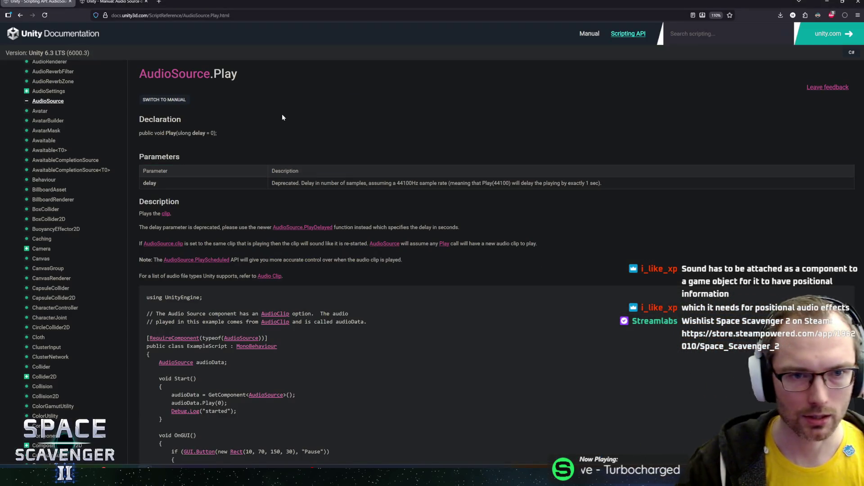
# Start play mode after exiting prefab mode, showing the console and maximising the game view.
pyautogui.hotkey('alt', 'Tab')
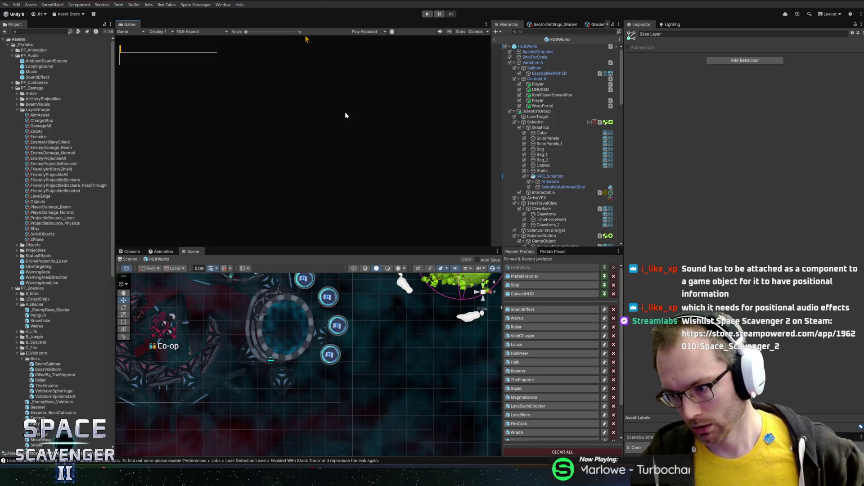
pyautogui.click(428, 14)
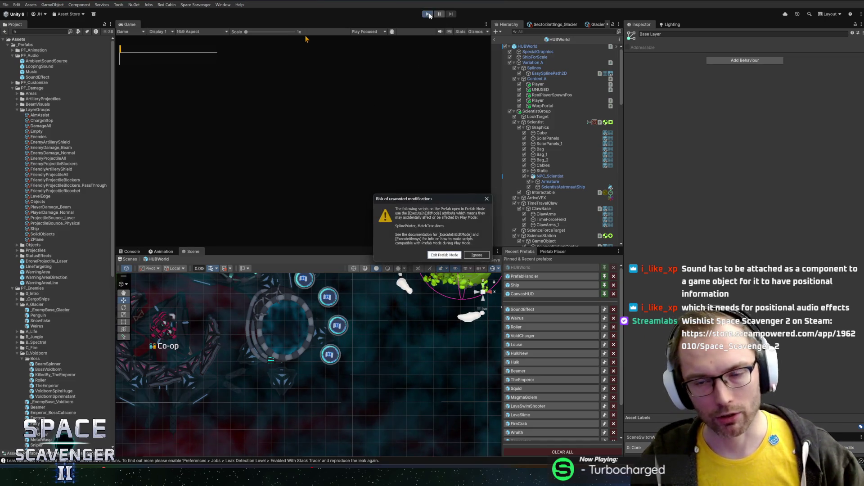
pyautogui.click(451, 254)
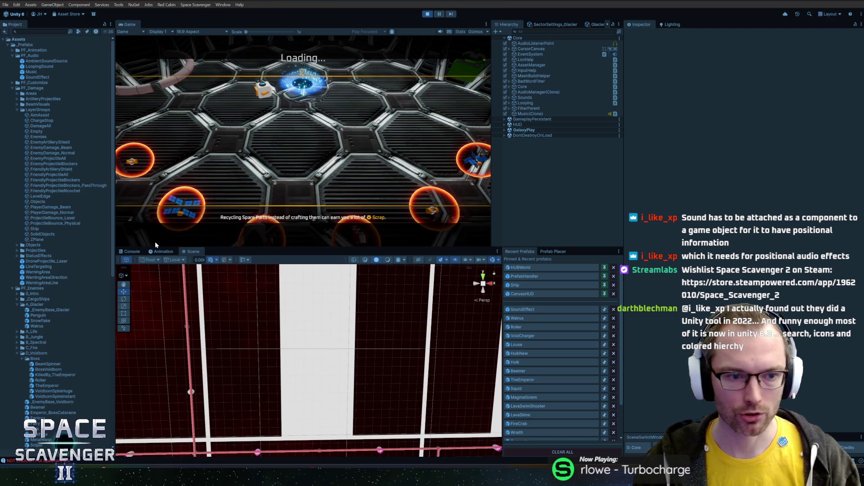
pyautogui.click(131, 251)
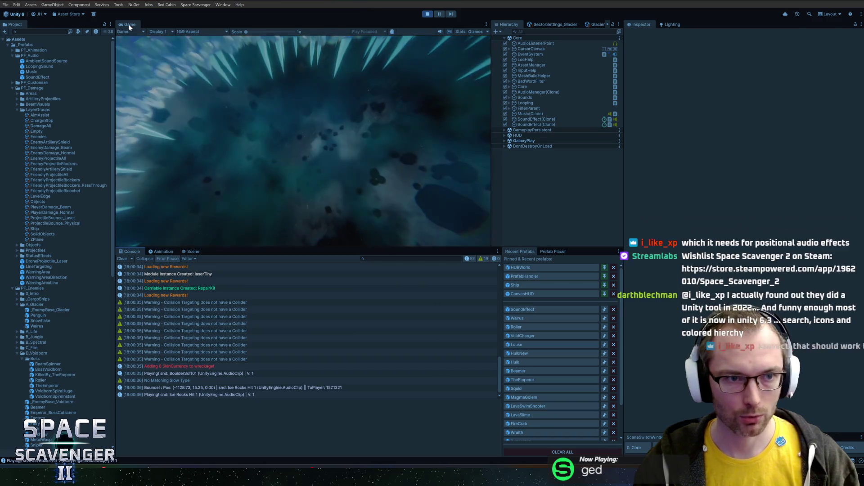
pyautogui.hotkey('shift', 'space')
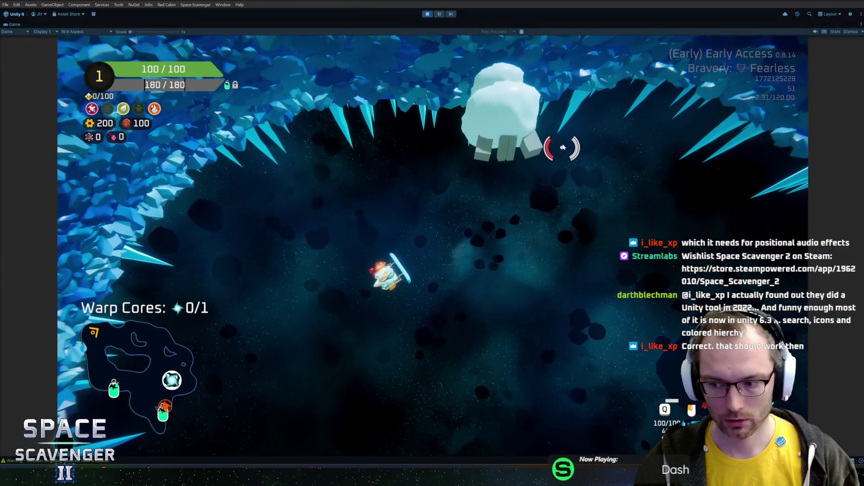
# Fly the ship up through the ice cave, shooting asteroids to hear the sound effects.
pyautogui.press('w')
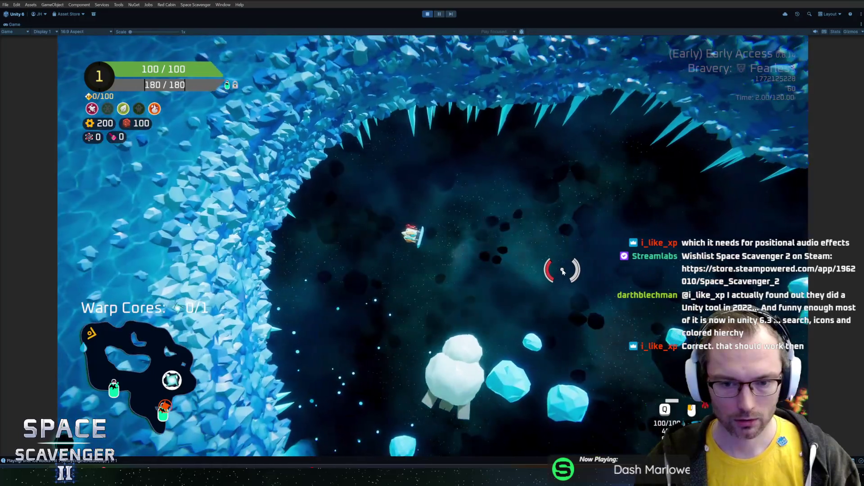
pyautogui.press('w')
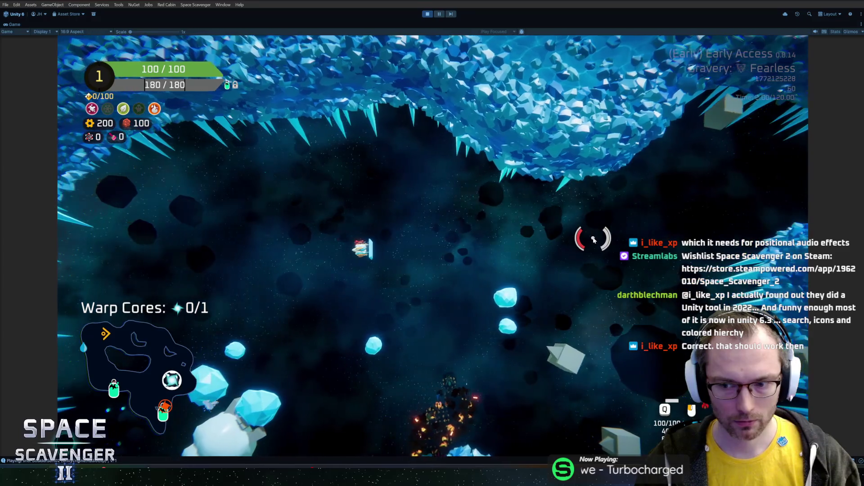
pyautogui.press('w')
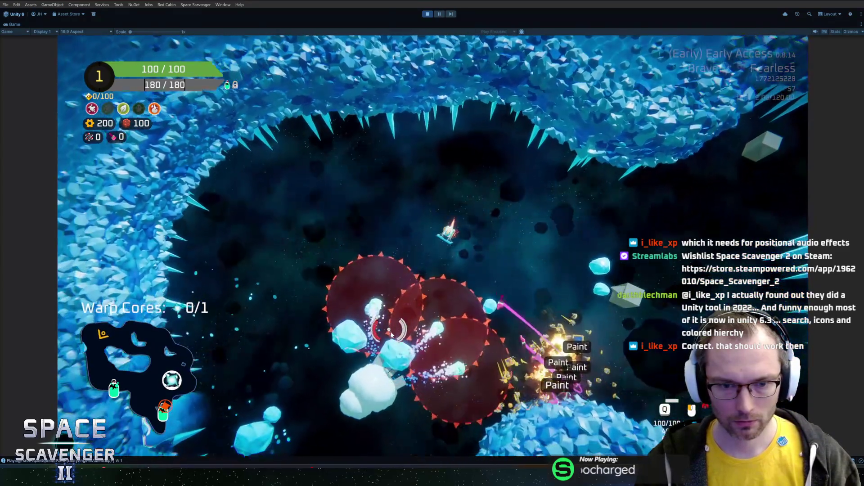
pyautogui.press('w')
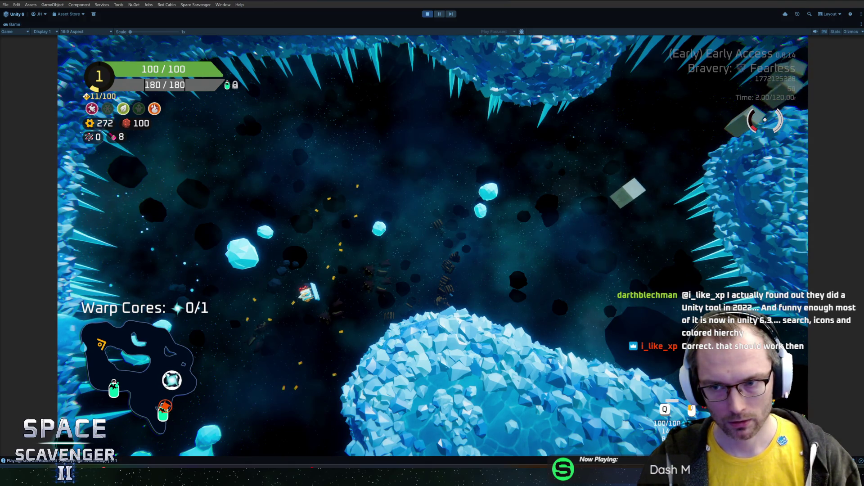
pyautogui.press('w')
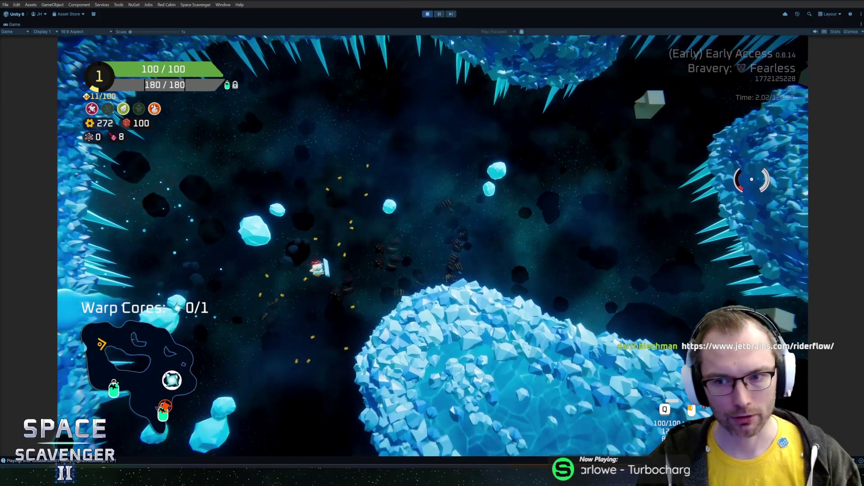
# In SoundEffect.cs, comment out lines 22–24 to restore source.PlayOneShot(sound, volume), then save.
pyautogui.hotkey('alt', 'Tab')
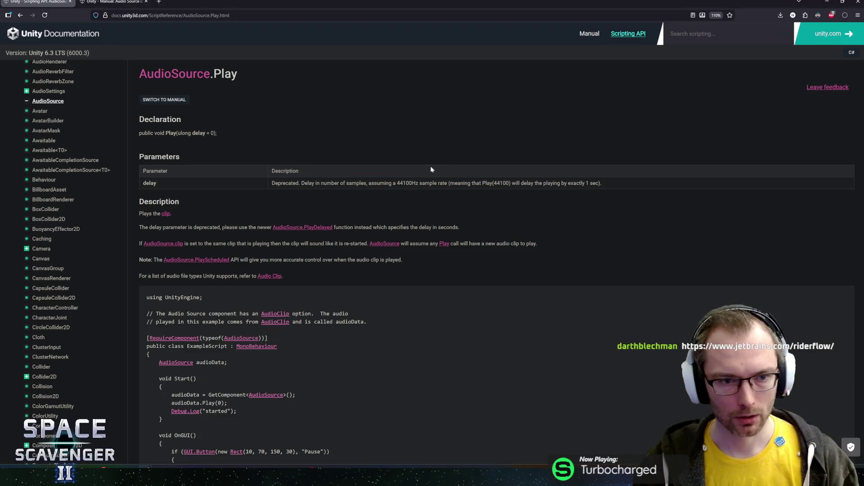
pyautogui.hotkey('alt', 'Tab')
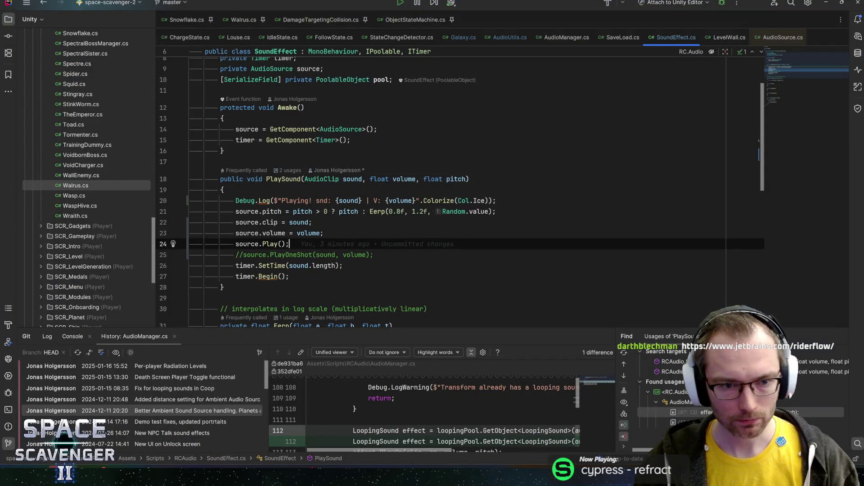
pyautogui.hotkey('shift', 'Up')
pyautogui.hotkey('shift', 'Up')
pyautogui.hotkey('shift', 'Down')
pyautogui.hotkey('shift', 'Up')
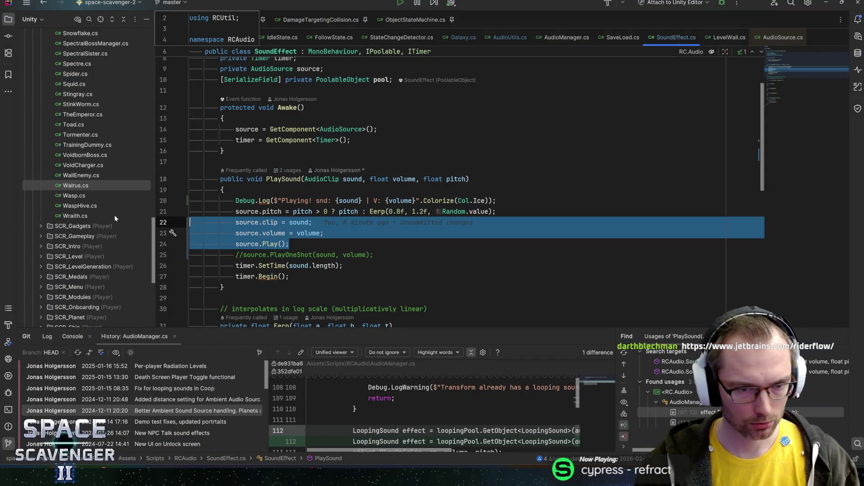
pyautogui.hotkey('ctrl', '/')
pyautogui.press('Down')
pyautogui.hotkey('ctrl', '/')
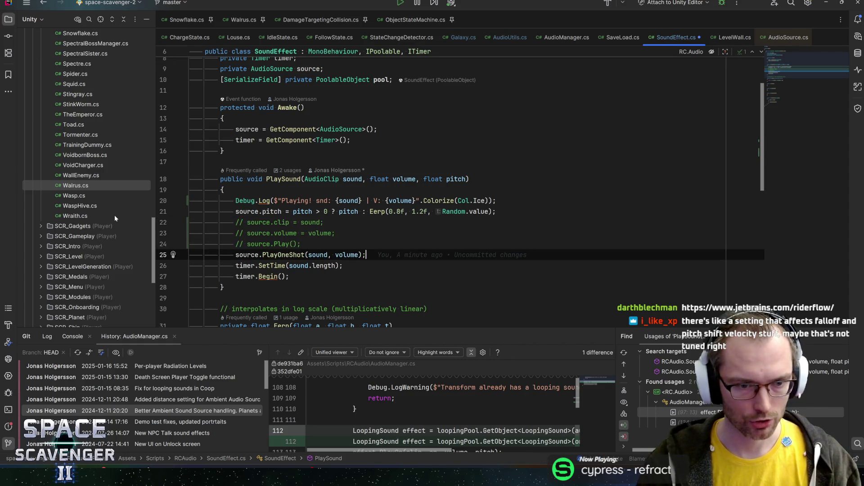
pyautogui.hotkey('ctrl', 's')
pyautogui.hotkey('alt', 'Tab')
pyautogui.hotkey('alt', 'Tab')
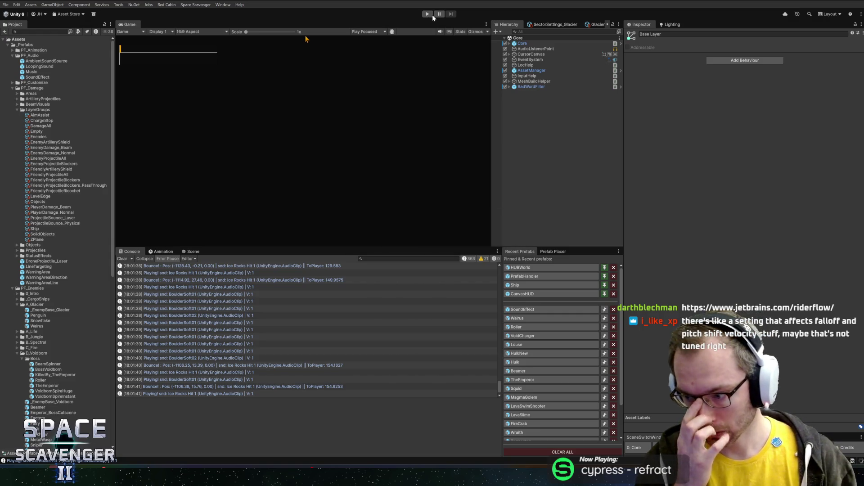
# Start play mode, open the SoundEffect prefab from Recent Prefabs, and maximise the Game view.
pyautogui.click(432, 17)
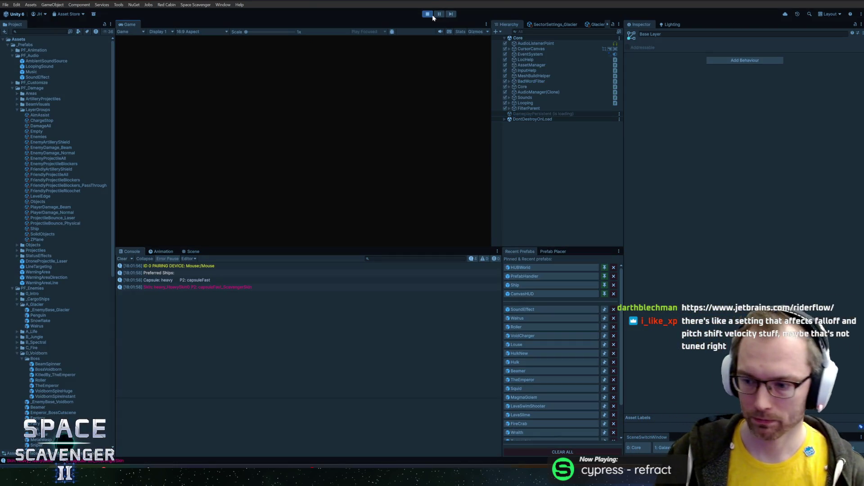
pyautogui.click(524, 311)
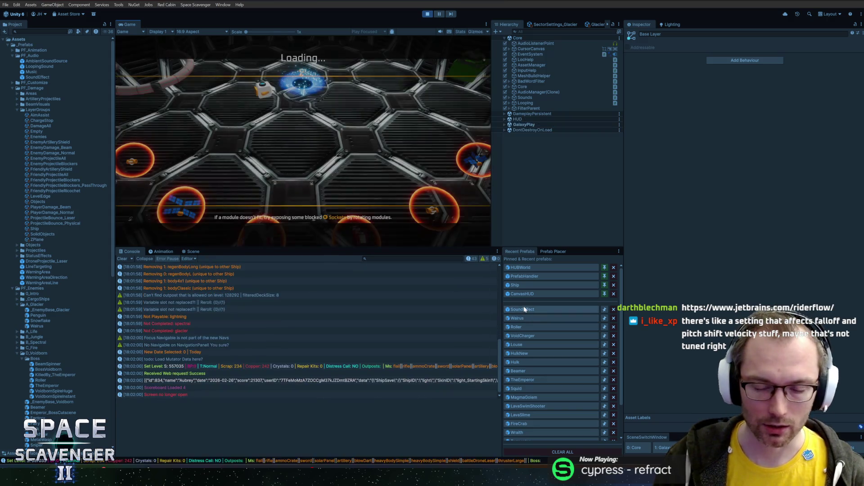
pyautogui.doubleClick(33, 77)
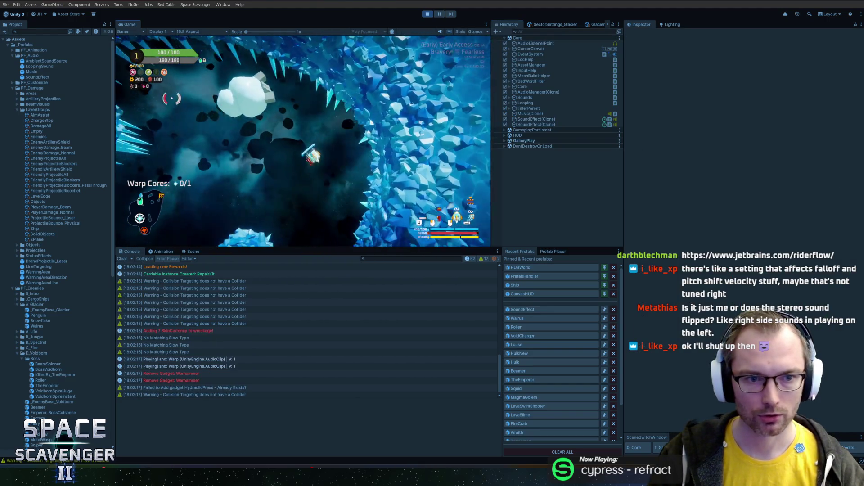
pyautogui.doubleClick(131, 25)
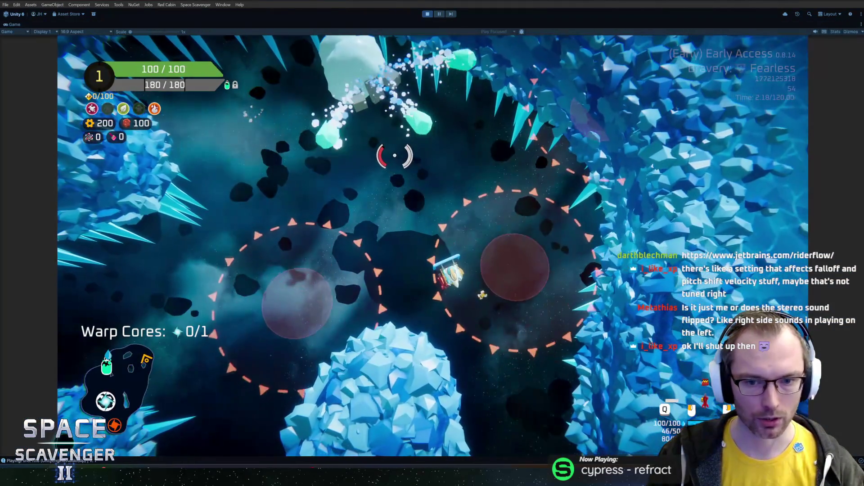
# Fly through the ice caves listening to impacts, then pause and bring up WavePad's Ice Rocks Hit 5 waveform.
pyautogui.press('w')
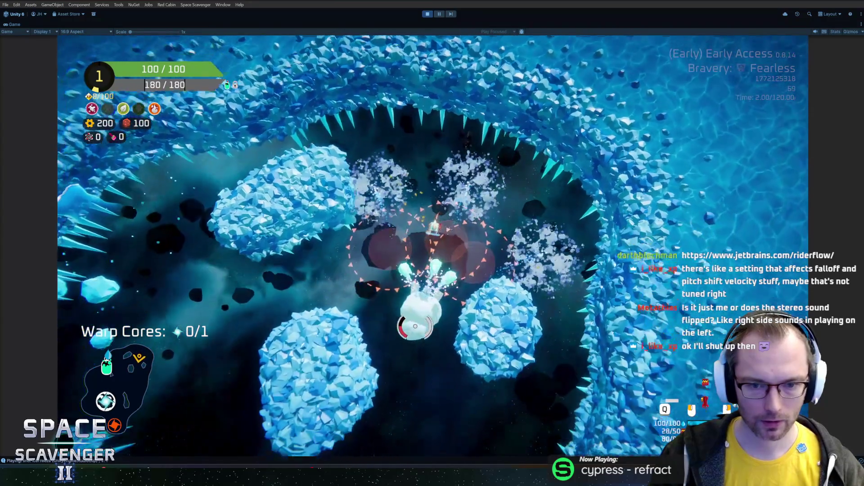
pyautogui.press('`')
pyautogui.press('`')
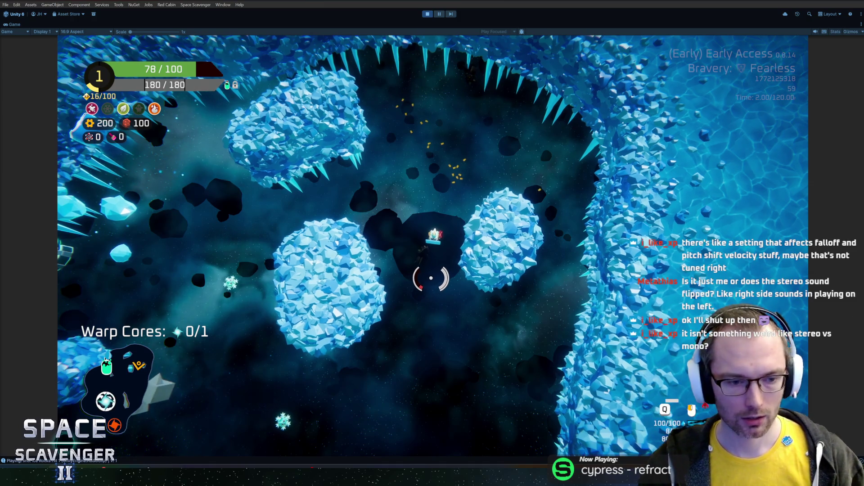
pyautogui.press('s')
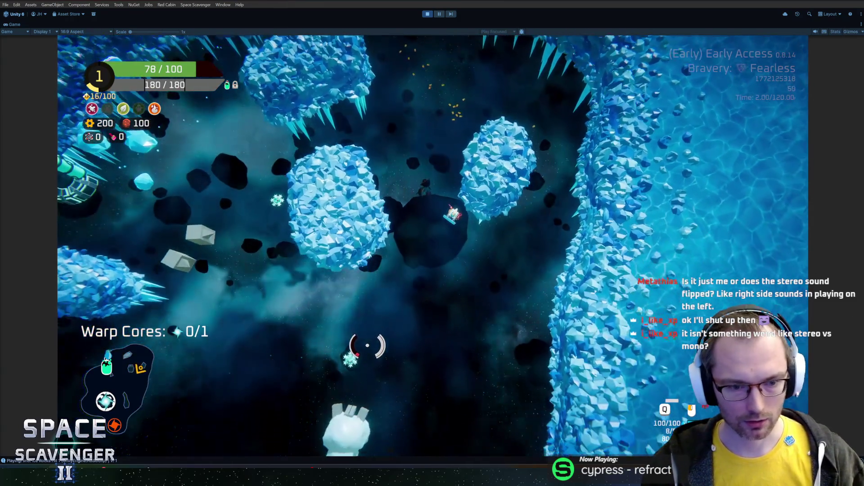
pyautogui.press('d')
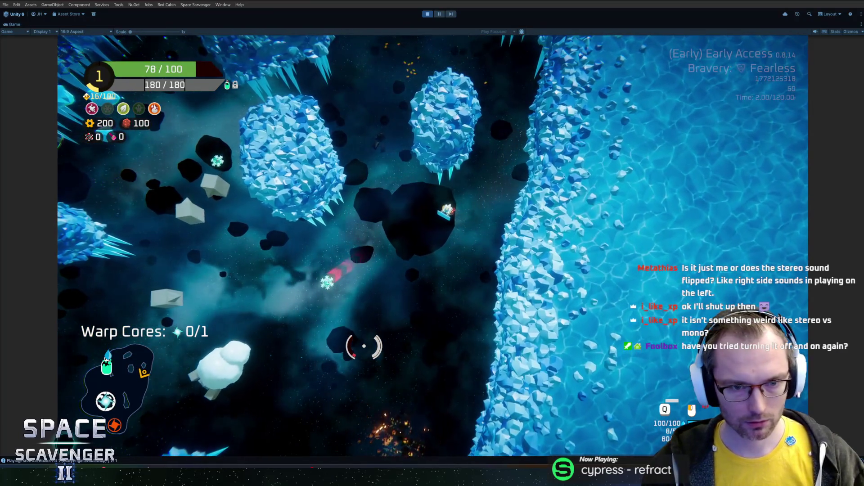
pyautogui.press('w')
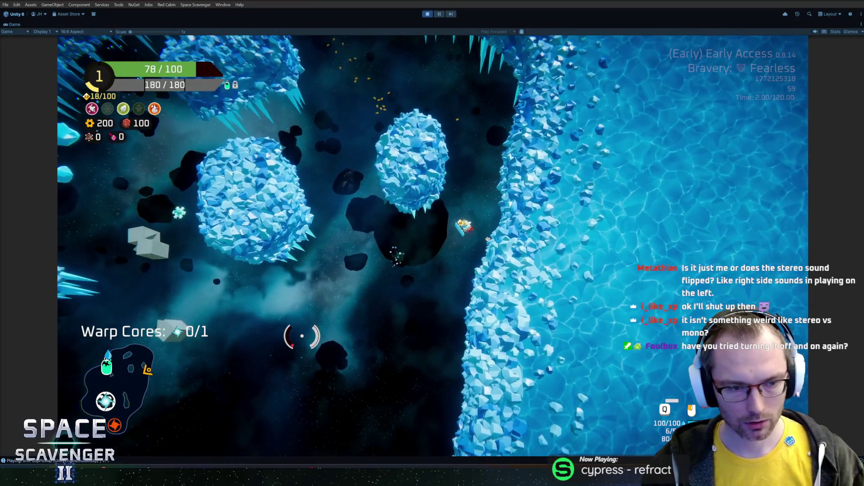
pyautogui.press('d')
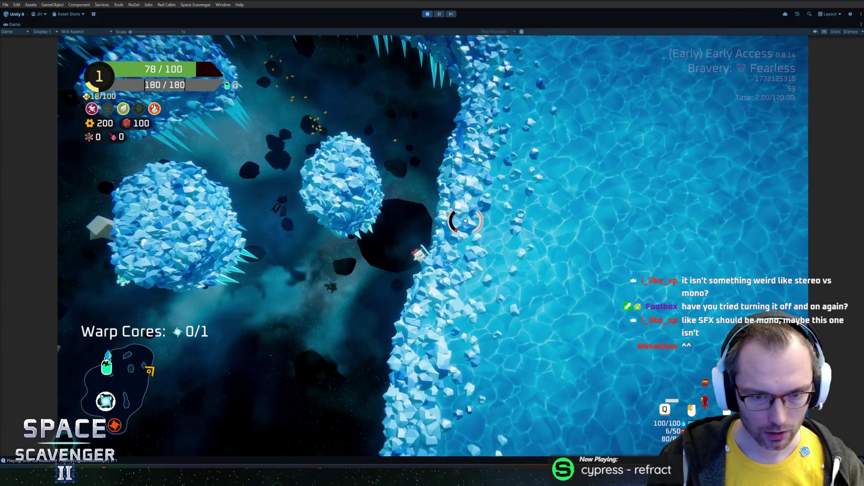
pyautogui.scroll(3, 465, 221)
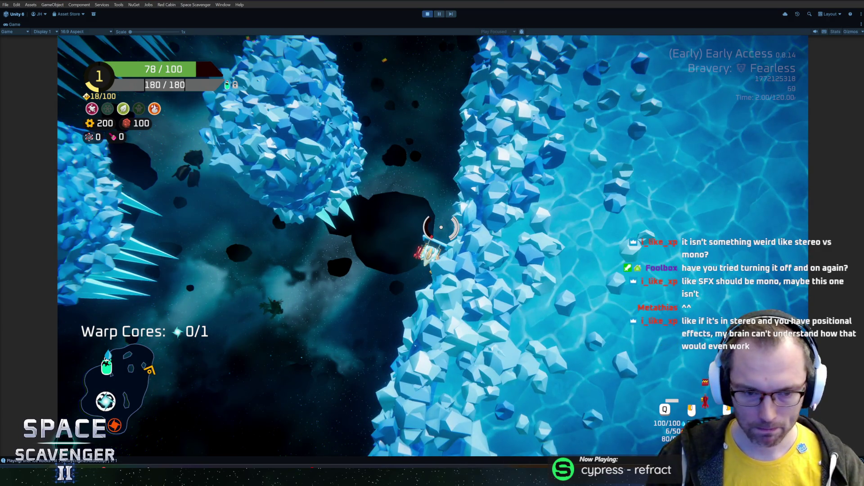
pyautogui.press('Escape')
pyautogui.click(294, 473)
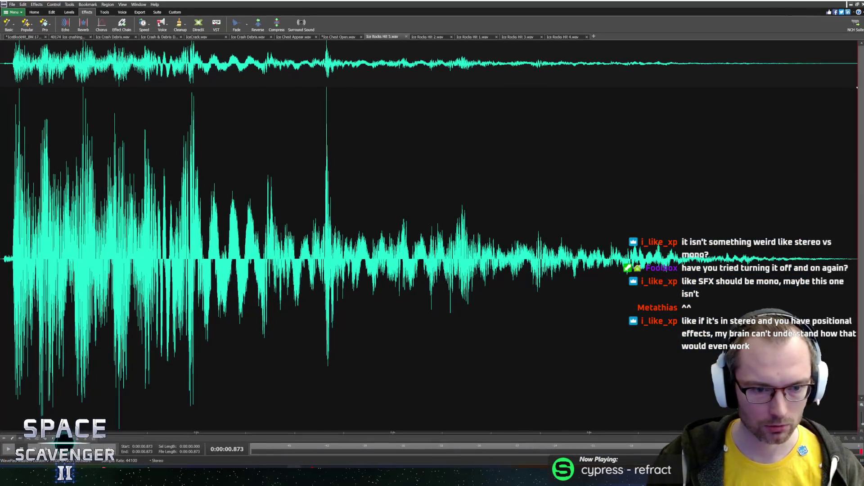
# Pause play mode, select the Ice Rocks Hit 1 console log, and view its waveform in WavePad.
pyautogui.hotkey('alt', 'Tab')
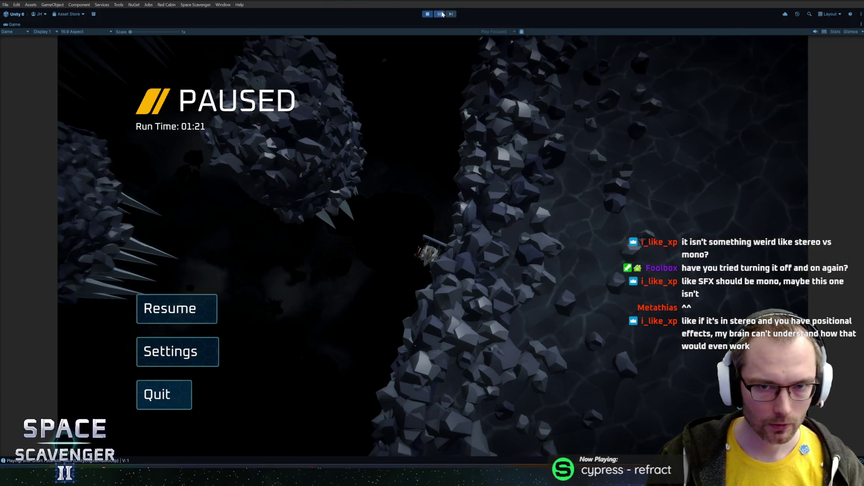
pyautogui.click(442, 15)
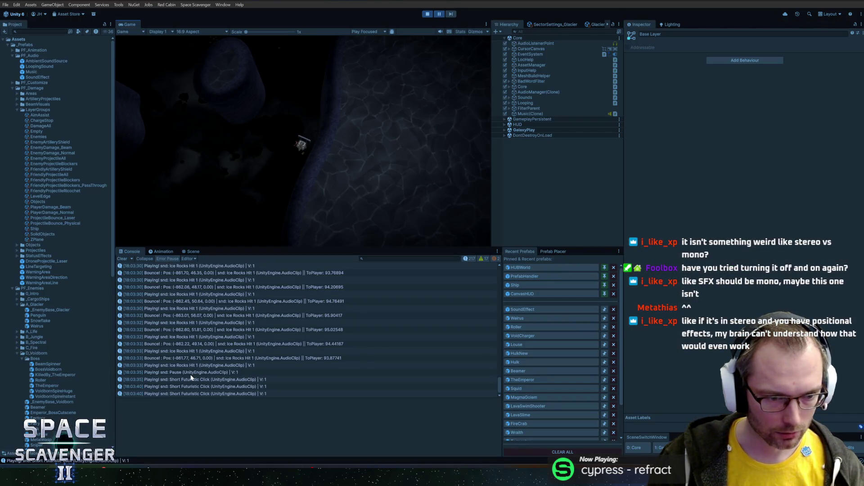
pyautogui.click(185, 351)
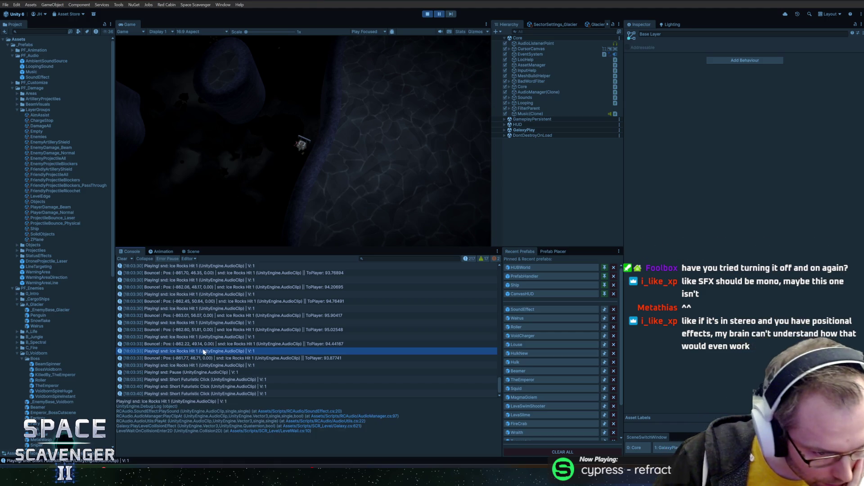
pyautogui.hotkey('alt', 'Tab')
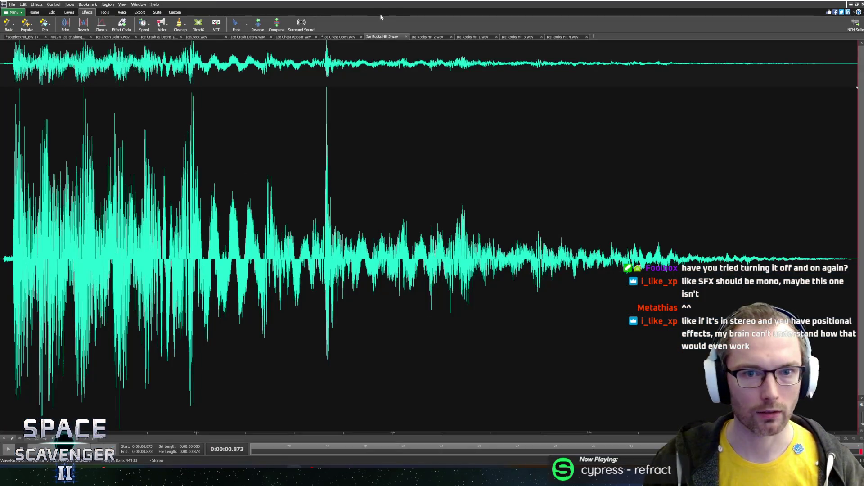
pyautogui.click(563, 37)
pyautogui.click(477, 38)
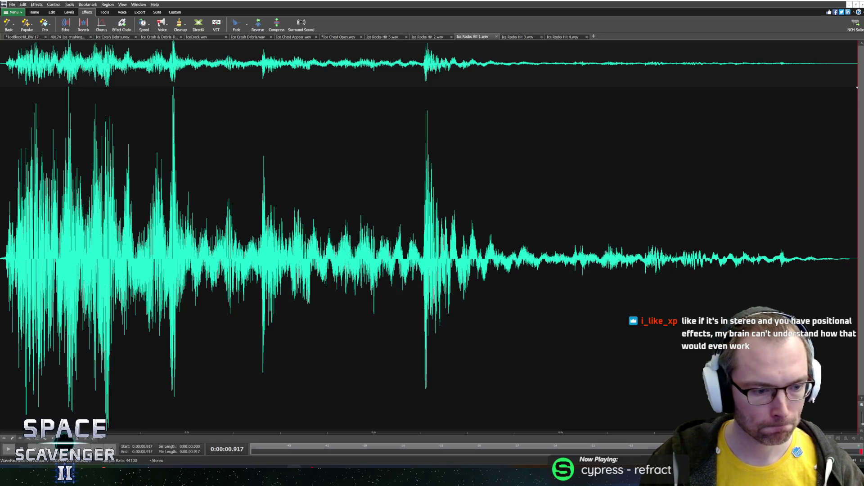
# Back in Unity, search the Project for the Ice Rocks Hit clips and select Ice Rocks Hit 1.
pyautogui.moveTo(38, 469)
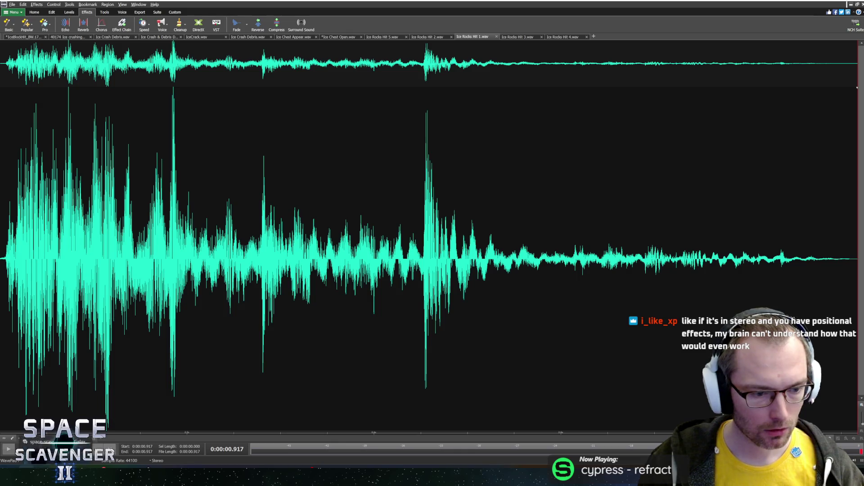
pyautogui.click(54, 434)
pyautogui.write('ice rock')
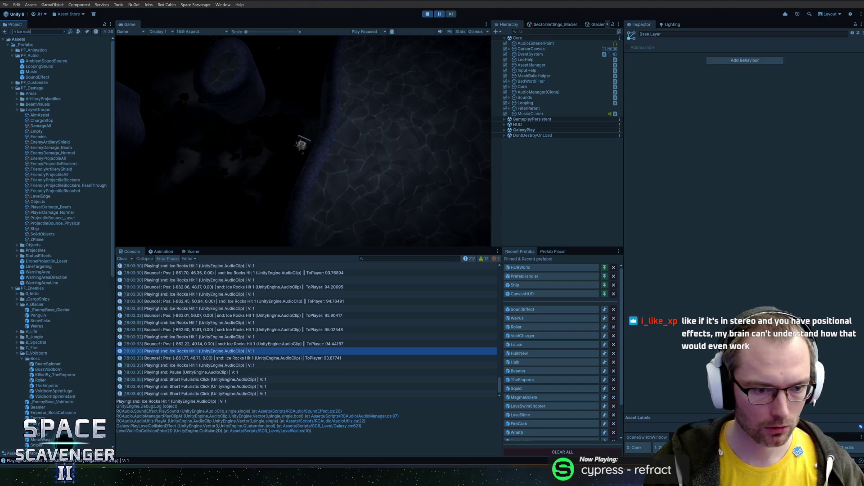
pyautogui.write('s')
pyautogui.click(36, 45)
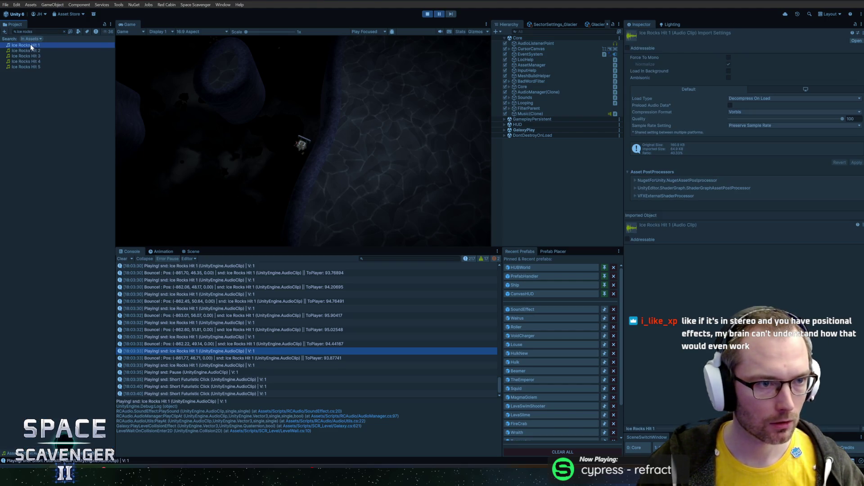
# Close the other Ice Rocks Hit tabs in WavePad, keeping Ice Rocks Hit 1.wav, and play it.
pyautogui.rightClick(36, 45)
pyautogui.click(356, 149)
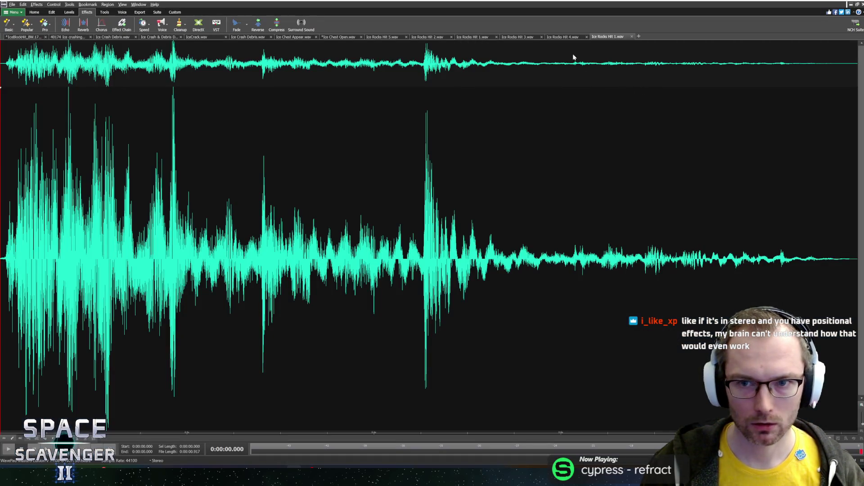
pyautogui.click(440, 38)
pyautogui.click(452, 37)
pyautogui.click(451, 36)
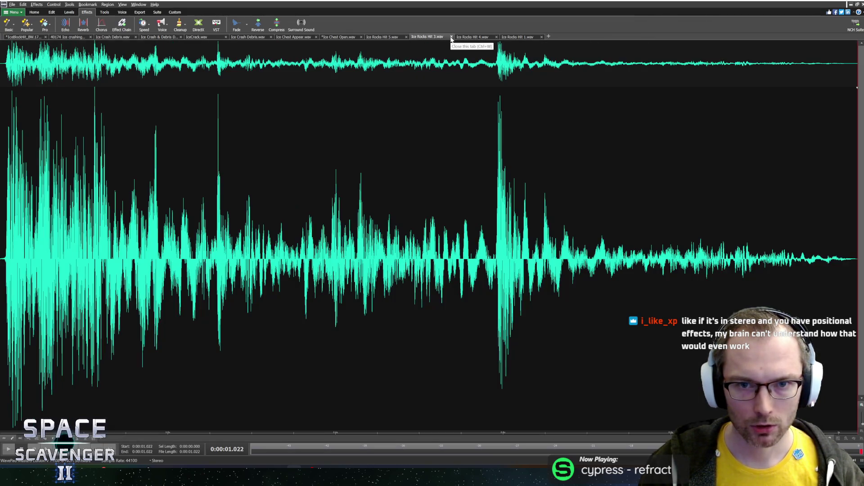
pyautogui.click(451, 37)
pyautogui.click(451, 36)
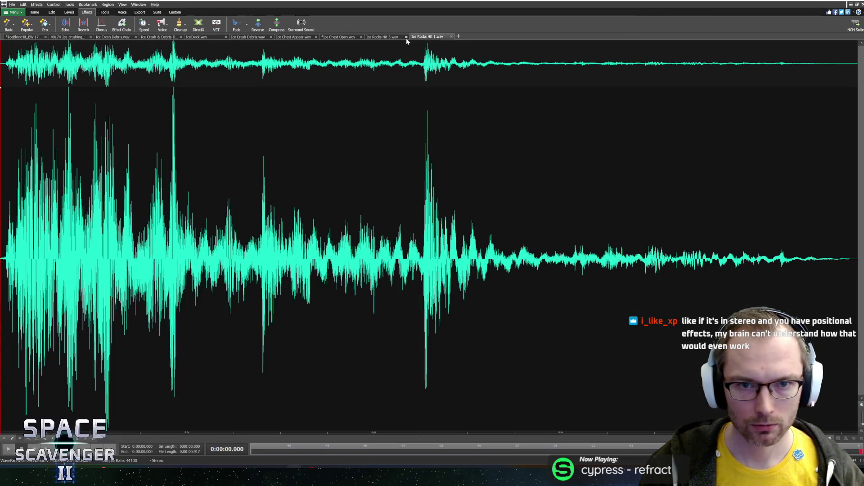
pyautogui.click(406, 37)
pyautogui.press('space')
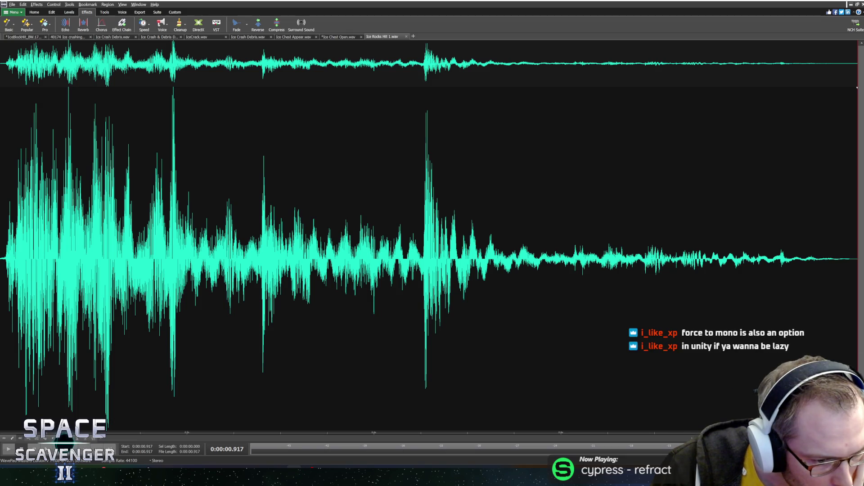
# Convert Ice Rocks Hit 1.wav from stereo to mono, listen to it, and return to Unity.
pyautogui.click(158, 462)
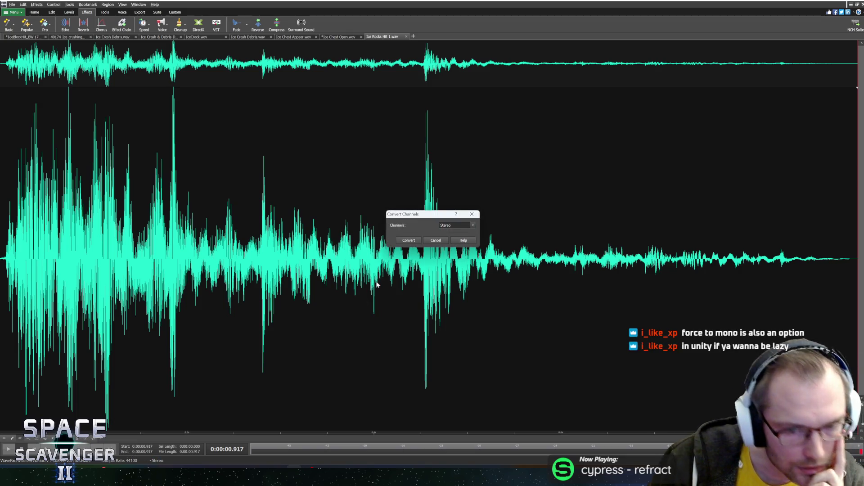
pyautogui.click(466, 226)
pyautogui.click(453, 231)
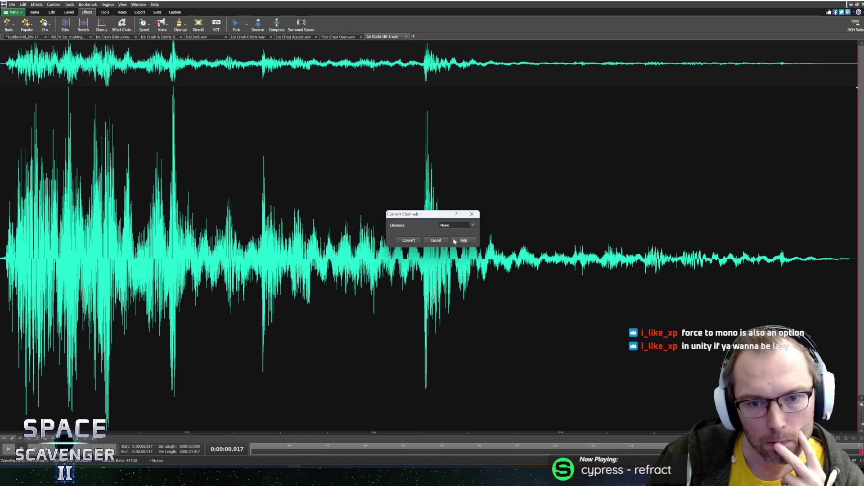
pyautogui.click(410, 240)
pyautogui.press('space')
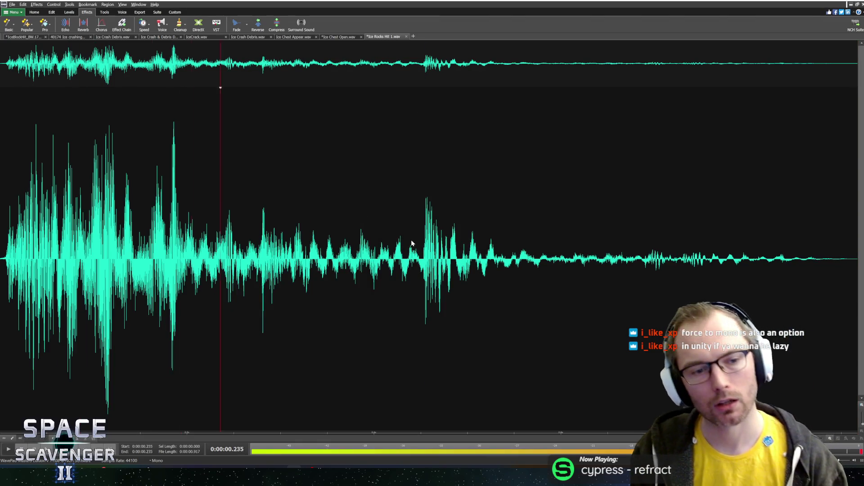
pyautogui.press('space')
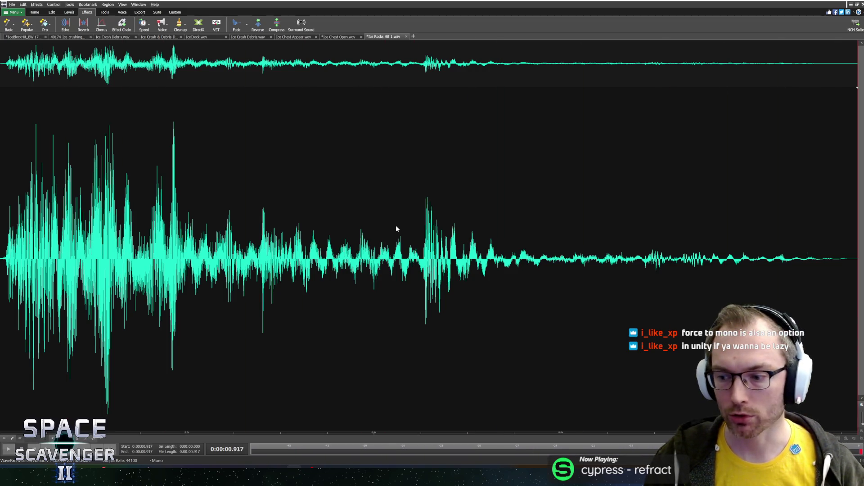
pyautogui.hotkey('alt', 'Tab')
pyautogui.press('Tab')
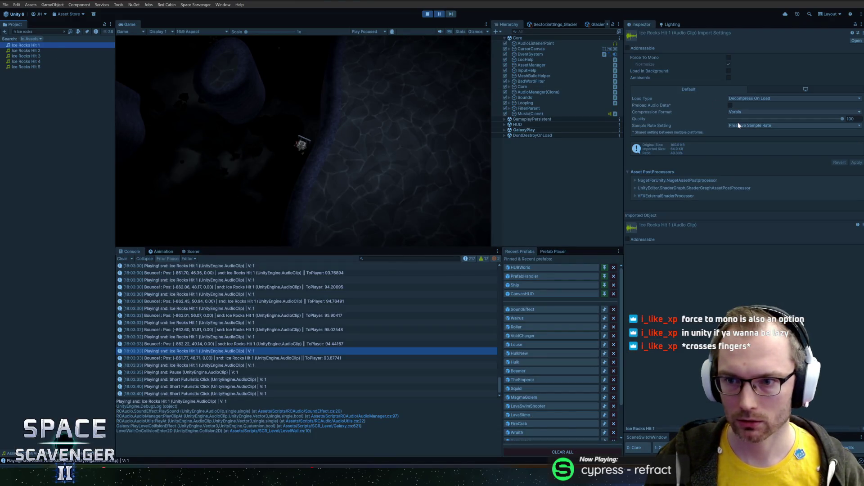
# Enable Force To Mono on Ice Rocks Hit 1 and Hit 2–5, then unpause and resume the game.
pyautogui.click(728, 57)
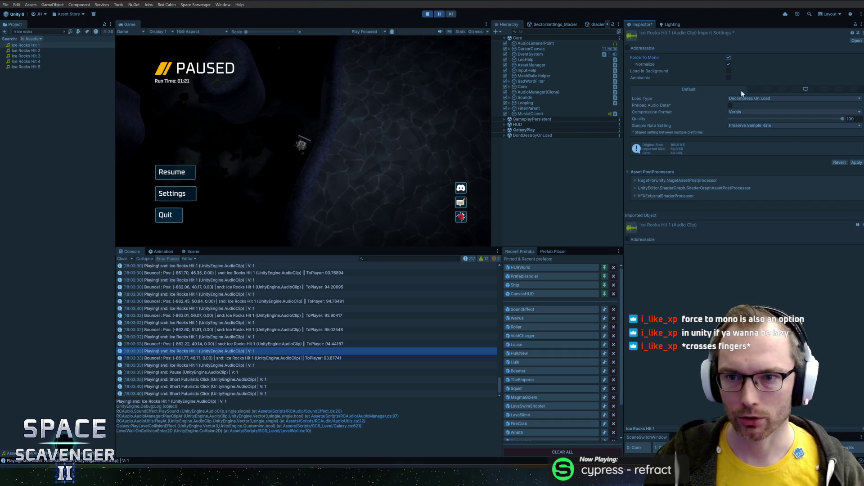
pyautogui.click(27, 51)
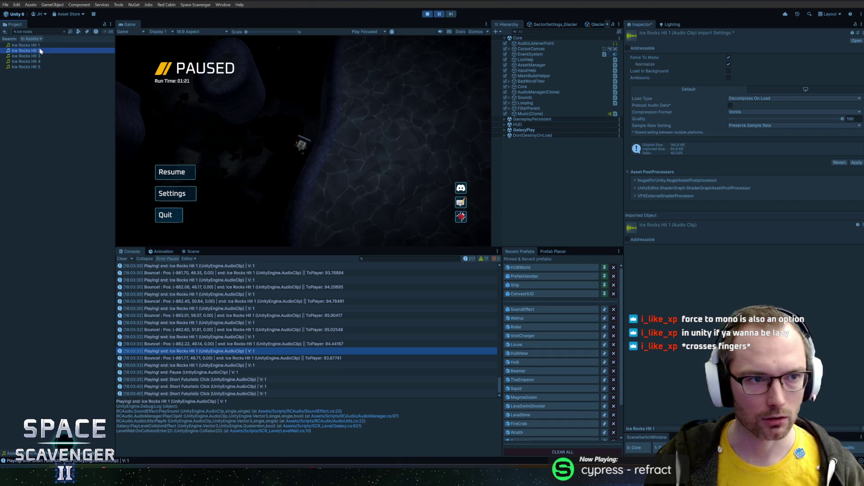
pyautogui.press('Return')
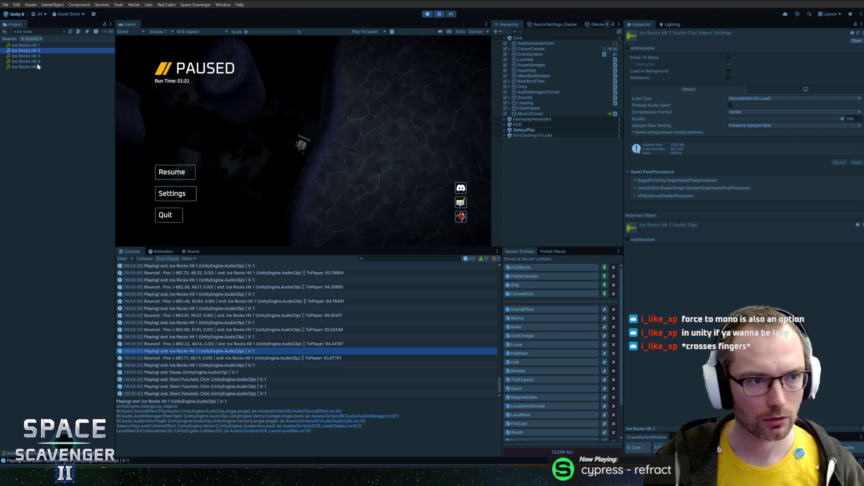
pyautogui.keyDown('shift'); pyautogui.click(26, 67); pyautogui.keyUp('shift')
pyautogui.click(728, 57)
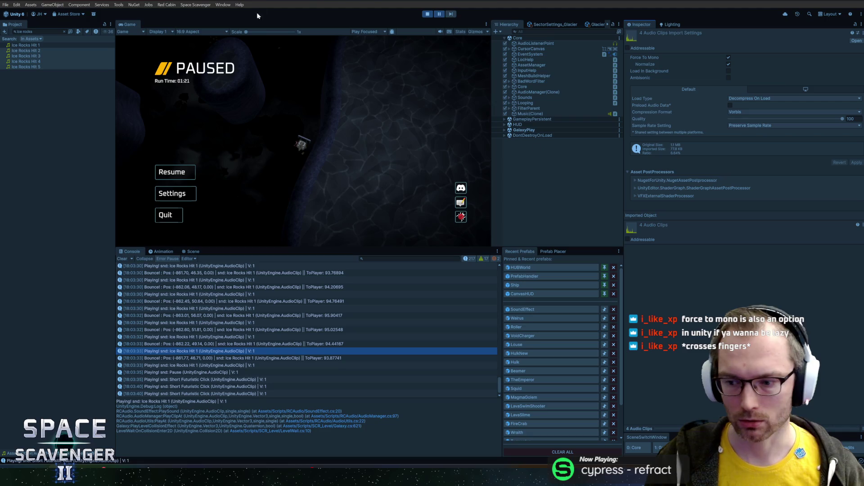
pyautogui.click(439, 14)
pyautogui.click(178, 172)
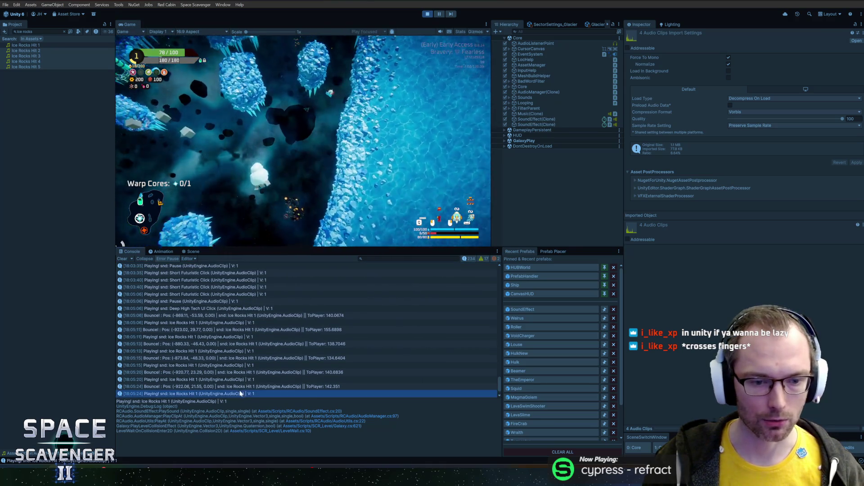
# Inspect Bounce log entries (distances 84.2, 83.96, 170.33), then clear the search and select Ice Rocks Hit 1.
pyautogui.click(243, 388)
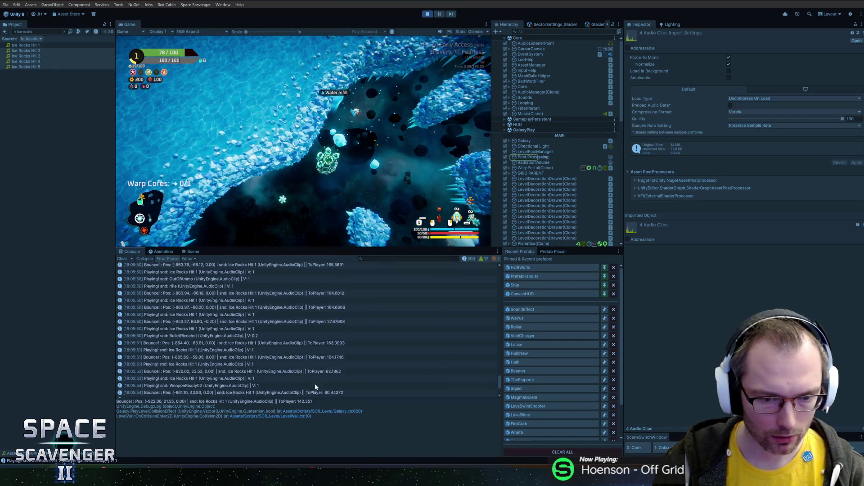
pyautogui.click(319, 373)
pyautogui.click(319, 352)
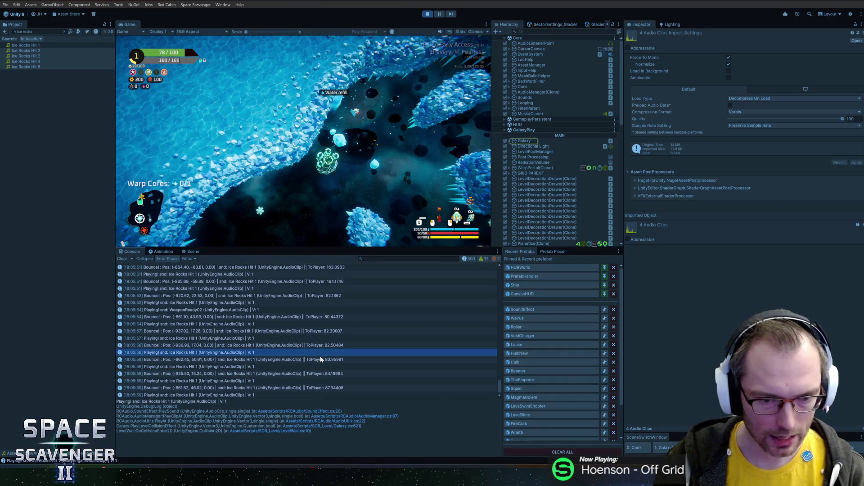
pyautogui.click(321, 359)
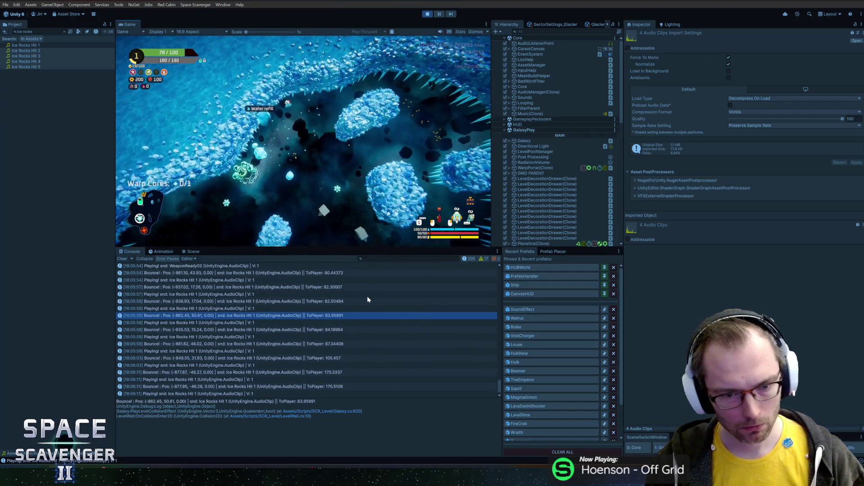
pyautogui.click(334, 381)
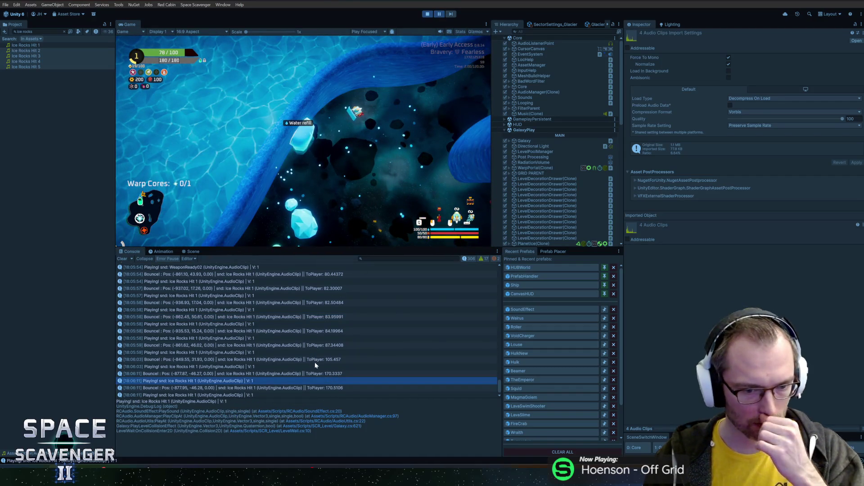
pyautogui.click(321, 375)
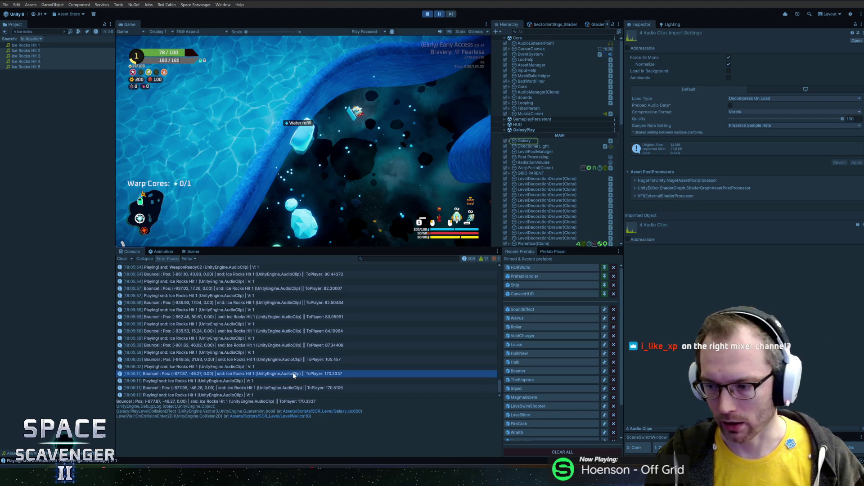
pyautogui.scroll(-1, 294, 367)
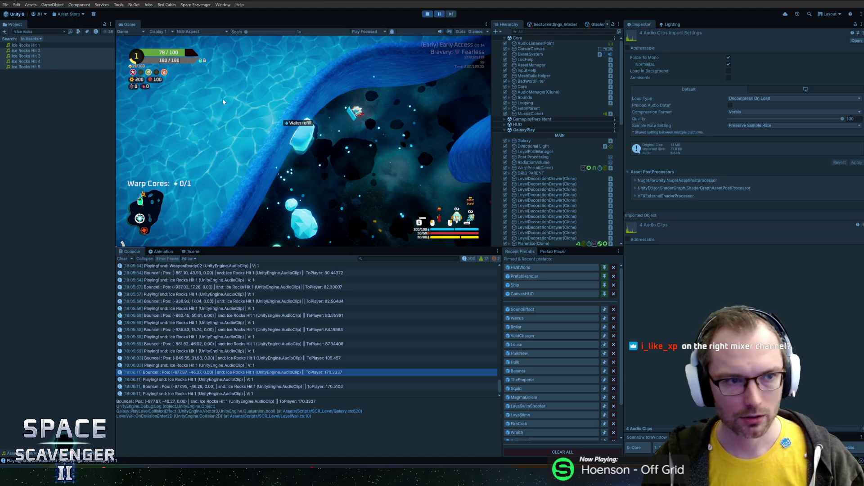
pyautogui.click(64, 32)
pyautogui.click(44, 441)
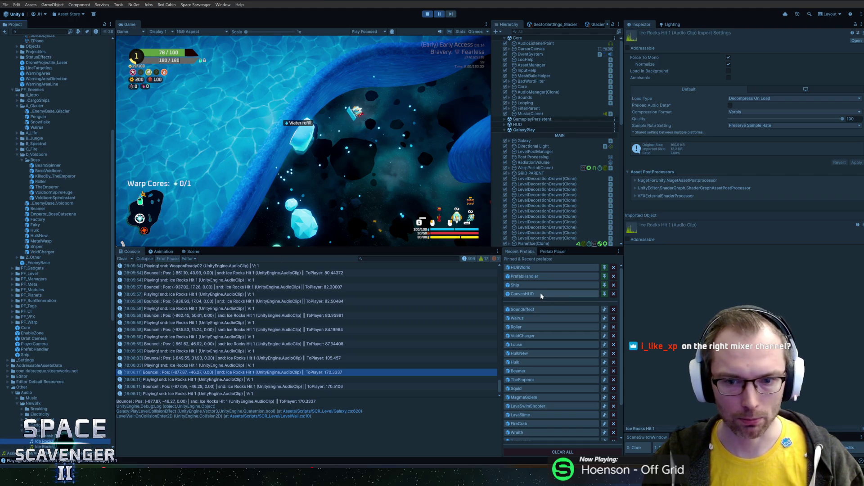
# Open the SoundEffect prefab, play-test the unpaused game, then stop play mode to view its Audio Source.
pyautogui.moveTo(112, 152); pyautogui.dragTo(113, 58)
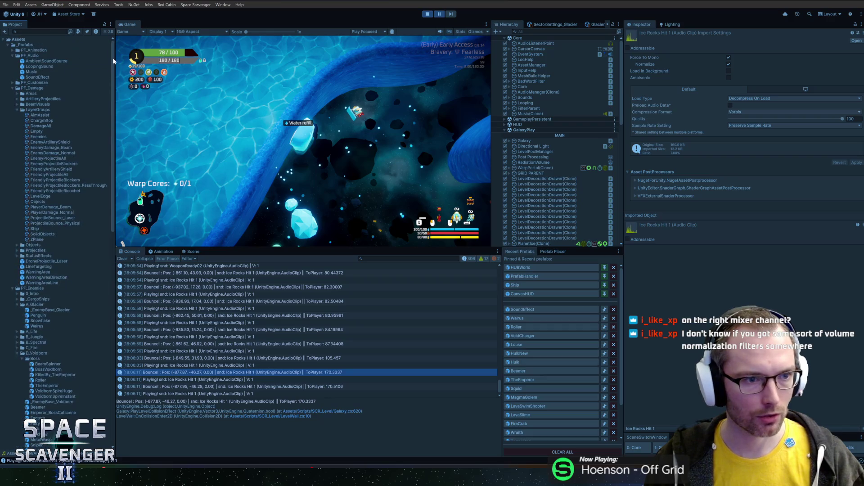
pyautogui.doubleClick(38, 77)
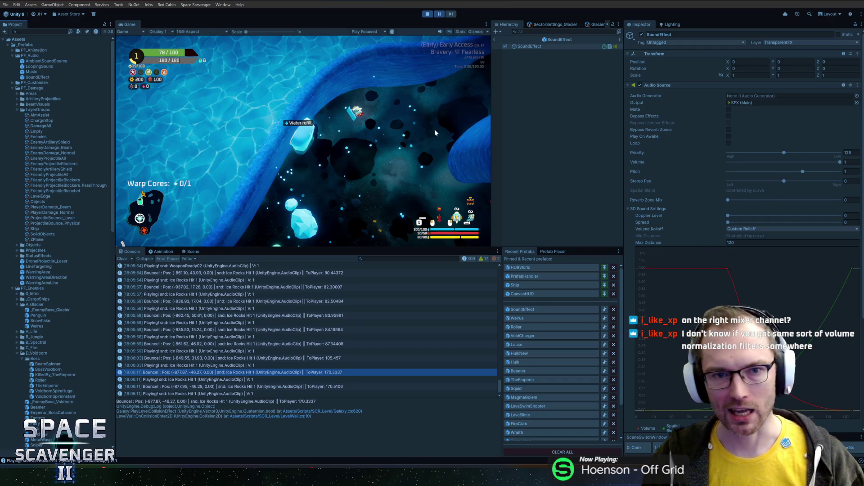
pyautogui.click(439, 14)
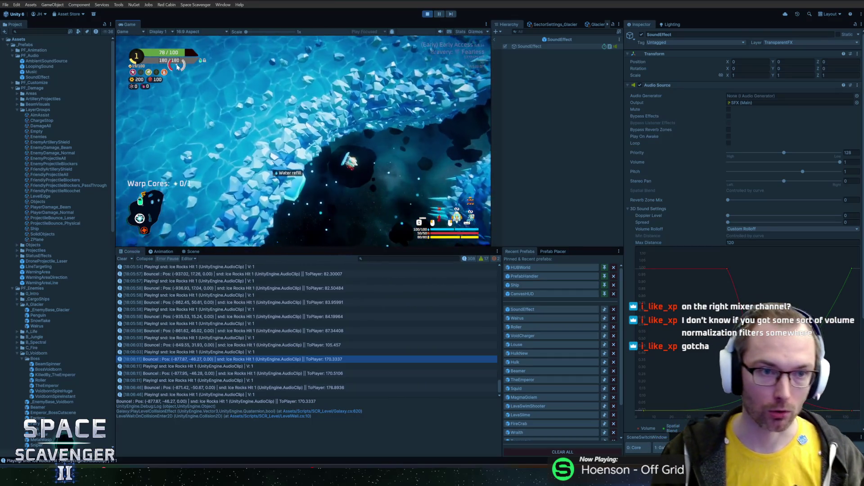
pyautogui.click(130, 23)
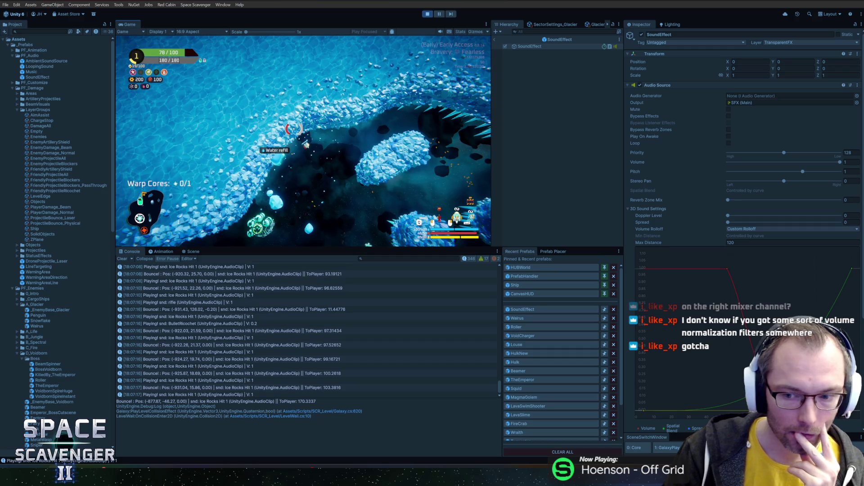
pyautogui.click(429, 14)
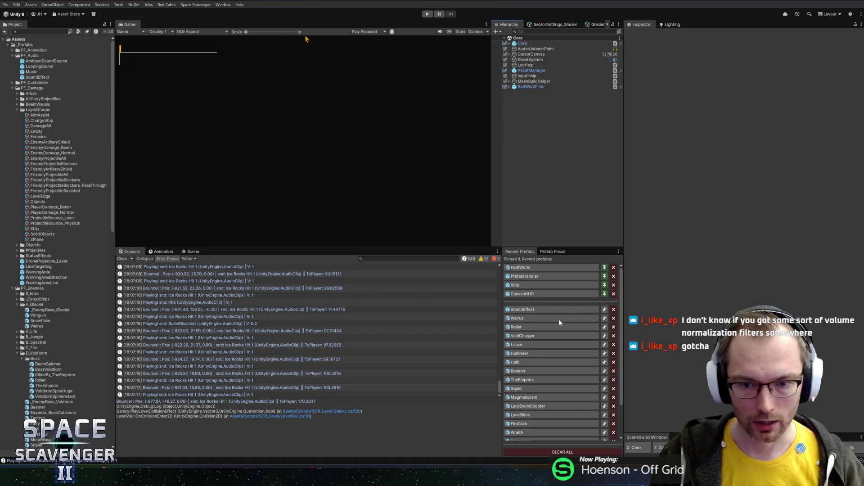
pyautogui.click(522, 309)
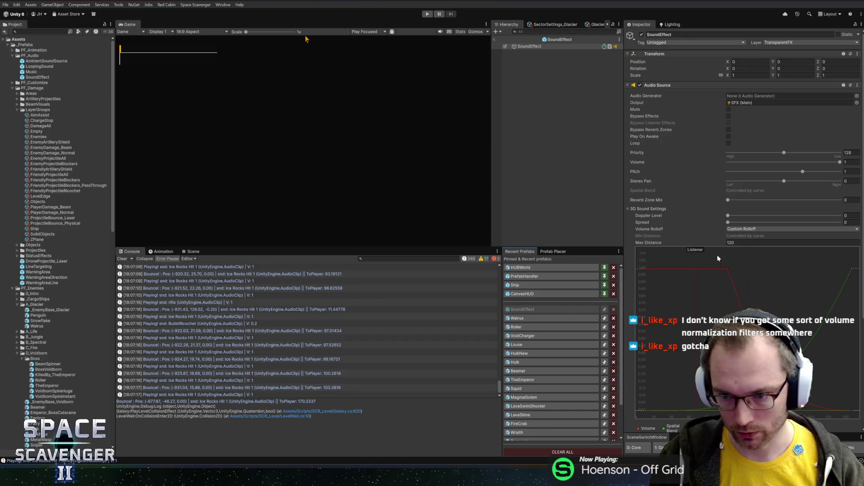
# Move the top volume rolloff key to distance 10, exit prefab mode, and start play mode.
pyautogui.moveTo(718, 255)
pyautogui.mouseDown()
pyautogui.moveTo(799, 324)
pyautogui.moveTo(794, 333)
pyautogui.moveTo(794, 318)
pyautogui.mouseUp()
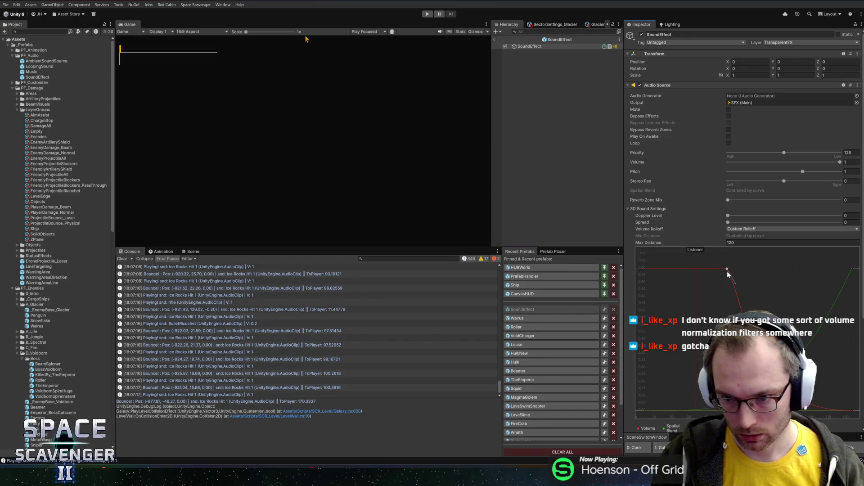
pyautogui.moveTo(727, 269)
pyautogui.mouseDown()
pyautogui.moveTo(702, 376)
pyautogui.moveTo(669, 393)
pyautogui.moveTo(655, 380)
pyautogui.mouseUp()
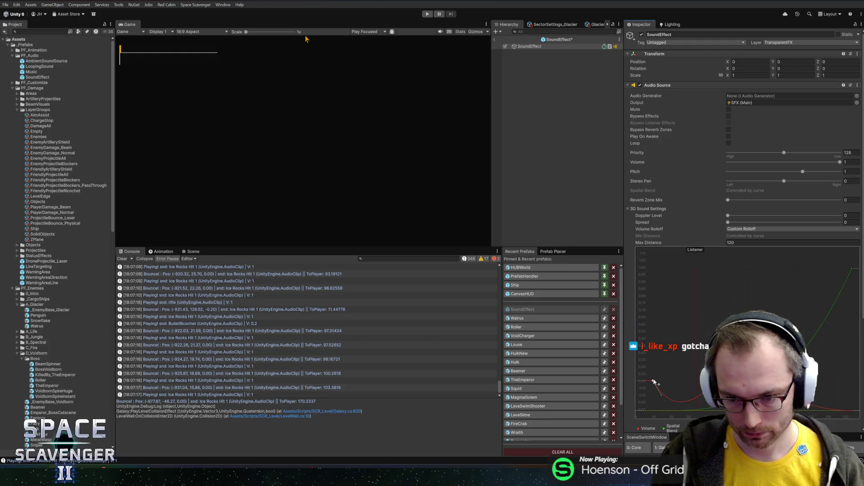
pyautogui.hotkey('ctrl', 'z')
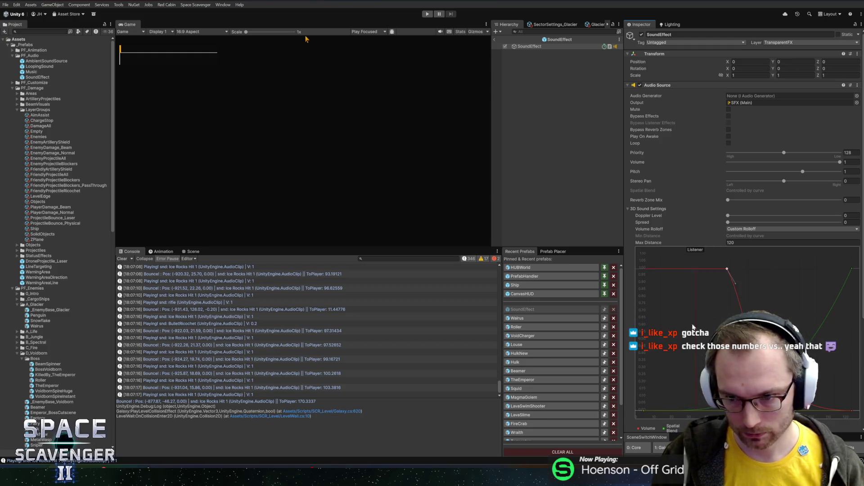
pyautogui.rightClick(728, 270)
pyautogui.click(741, 282)
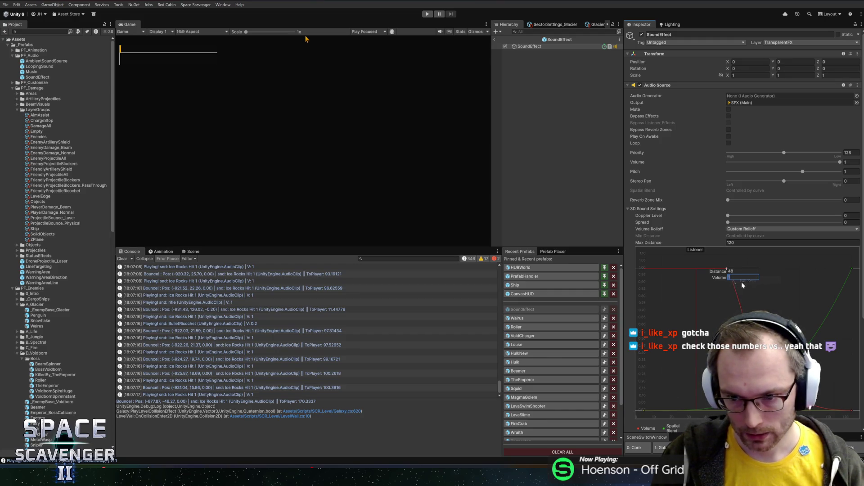
pyautogui.hotkey('shift', 'Tab')
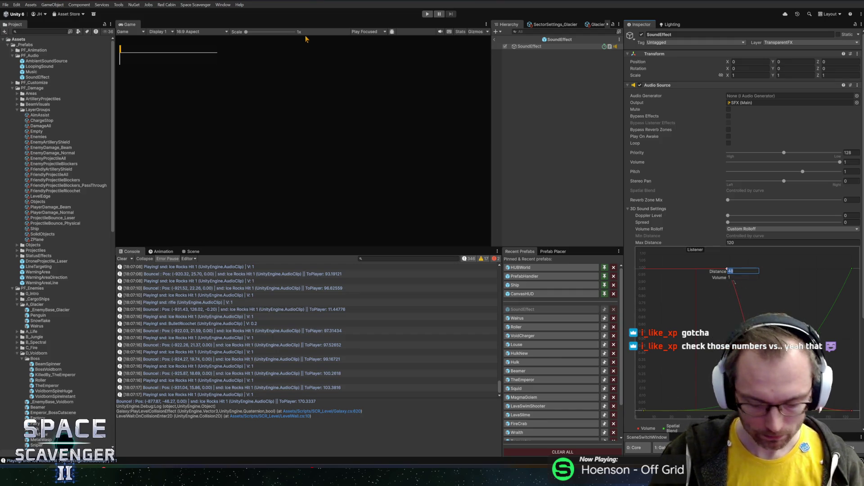
pyautogui.write('10')
pyautogui.press('Return')
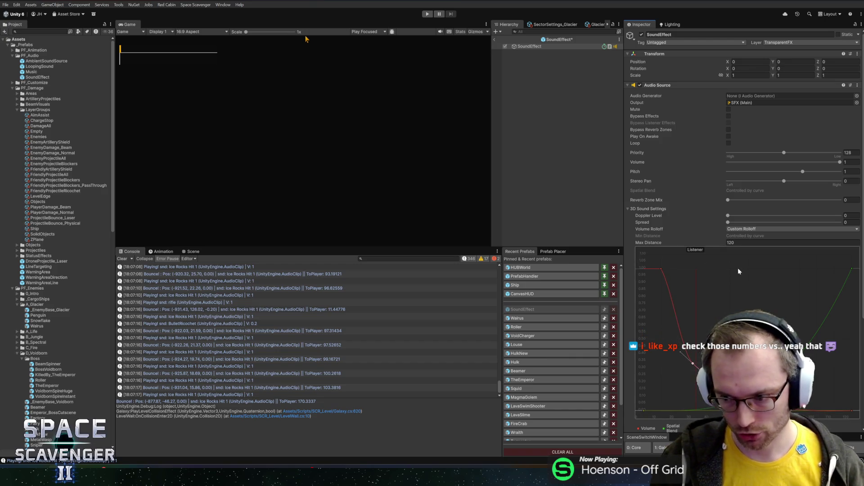
pyautogui.click(495, 39)
pyautogui.click(430, 15)
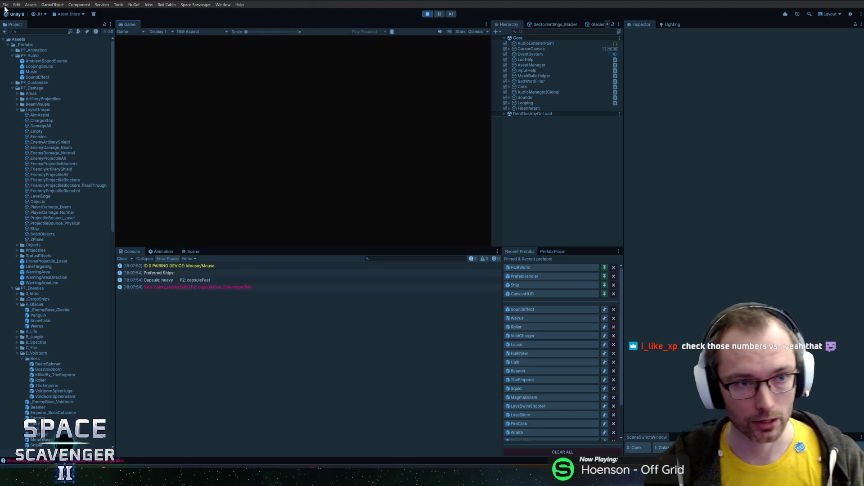
# Maximize the Game view and fly the ship, firing at enemies and the white asteroid.
pyautogui.doubleClick(134, 24)
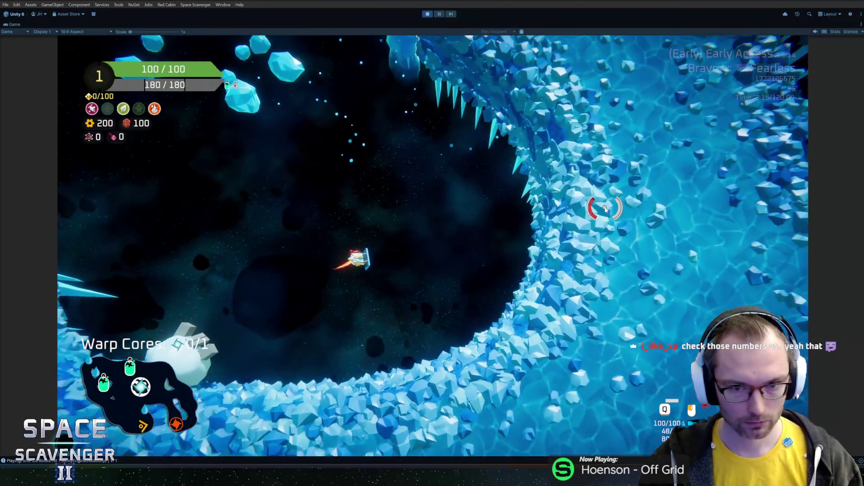
pyautogui.click(607, 211)
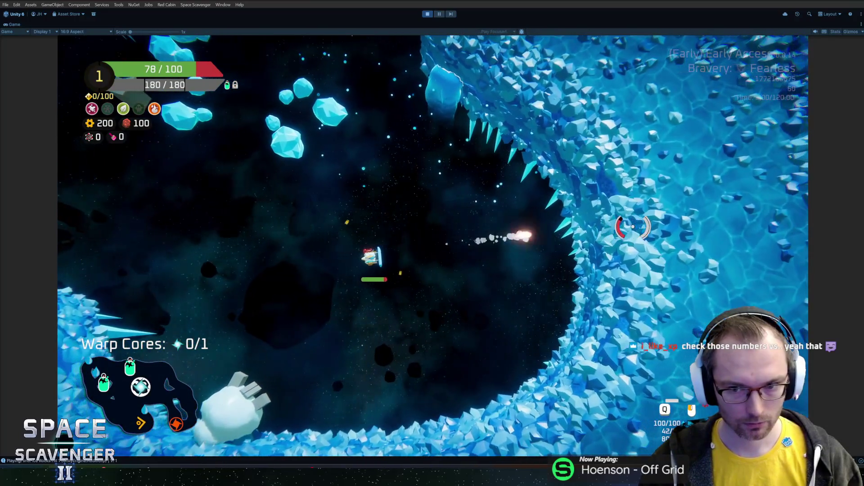
pyautogui.press('`')
pyautogui.press('`')
pyautogui.moveTo(266, 334)
pyautogui.mouseDown()
pyautogui.moveTo(357, 361)
pyautogui.moveTo(517, 314)
pyautogui.moveTo(534, 280)
pyautogui.moveTo(540, 131)
pyautogui.moveTo(506, 189)
pyautogui.moveTo(447, 212)
pyautogui.moveTo(462, 206)
pyautogui.mouseUp()
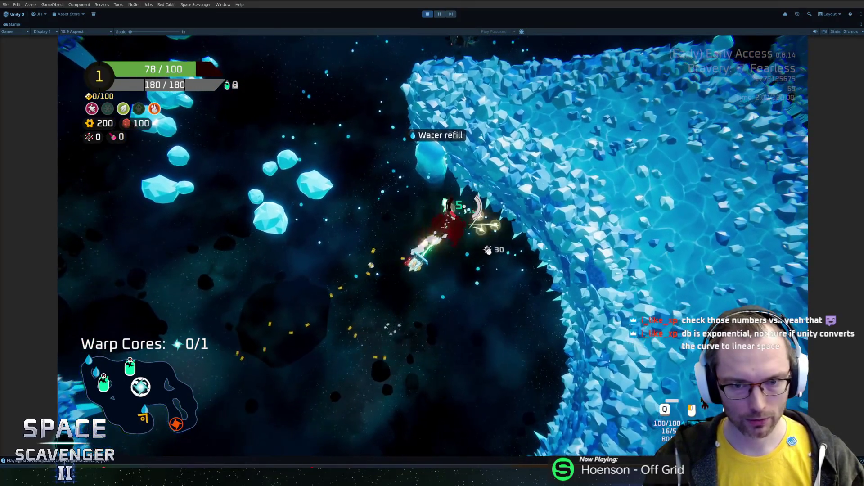
# Run 'ship infiniteAmmo' in the in-game debug console.
pyautogui.press('`')
pyautogui.write('ship inf')
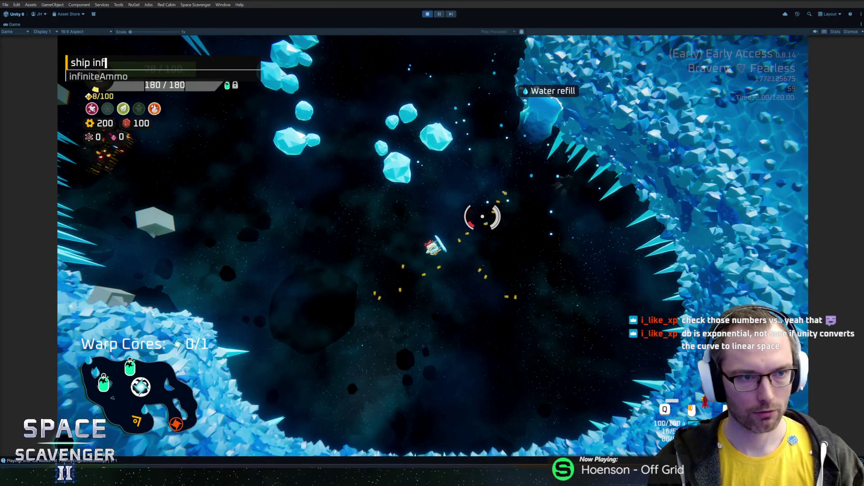
pyautogui.press('Tab')
pyautogui.press('Return')
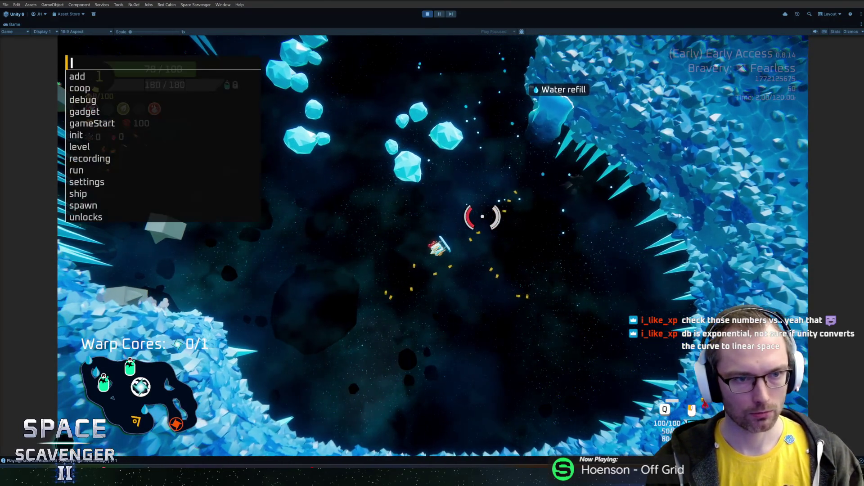
# Run 'ship stats addFlat Range__Overall 2000' in the console.
pyautogui.write('ship add')
pyautogui.press('BackSpace')
pyautogui.press('BackSpace')
pyautogui.press('BackSpace')
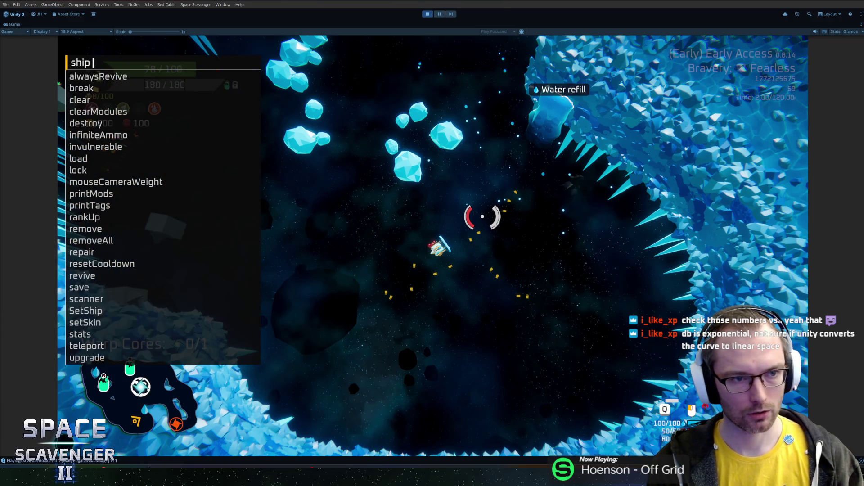
pyautogui.write('stat')
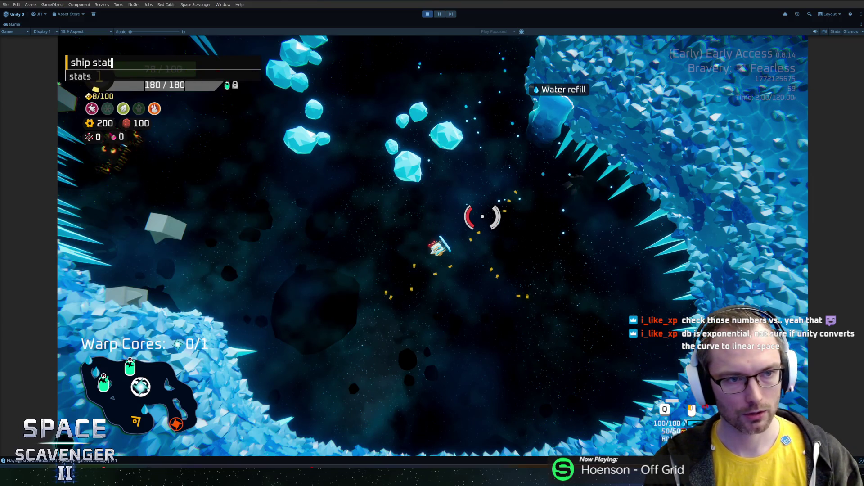
pyautogui.write('s addm')
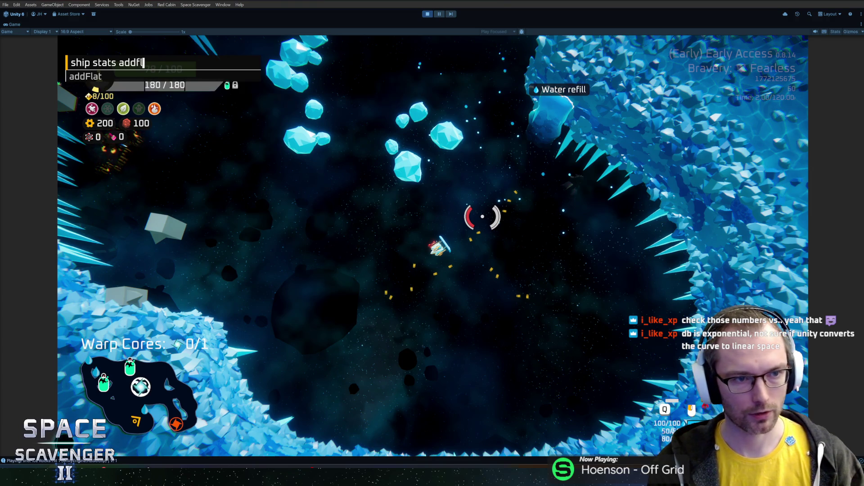
pyautogui.press('Tab')
pyautogui.write('proj')
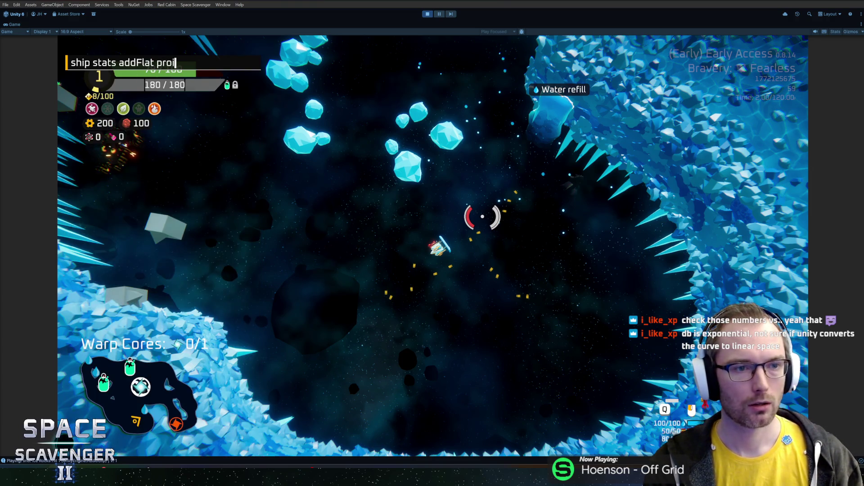
pyautogui.press('BackSpace')
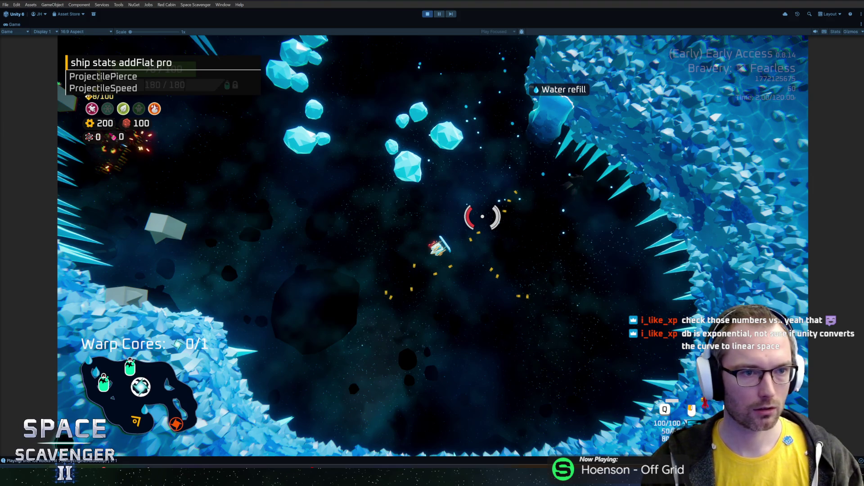
pyautogui.press('BackSpace')
pyautogui.press('BackSpace')
pyautogui.write('ra')
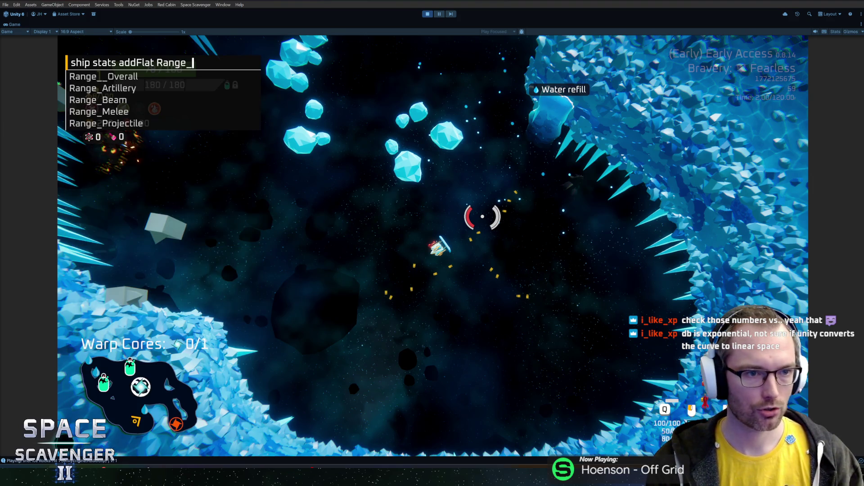
pyautogui.write('_over')
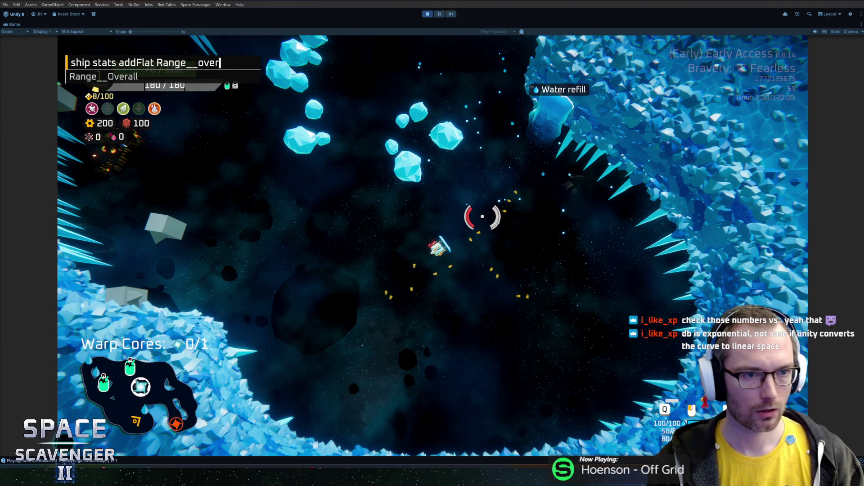
pyautogui.press('Tab')
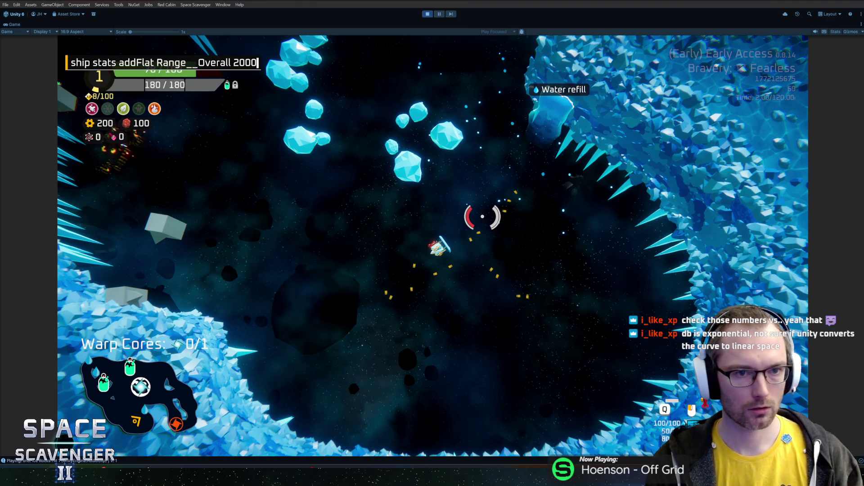
pyautogui.press('Return')
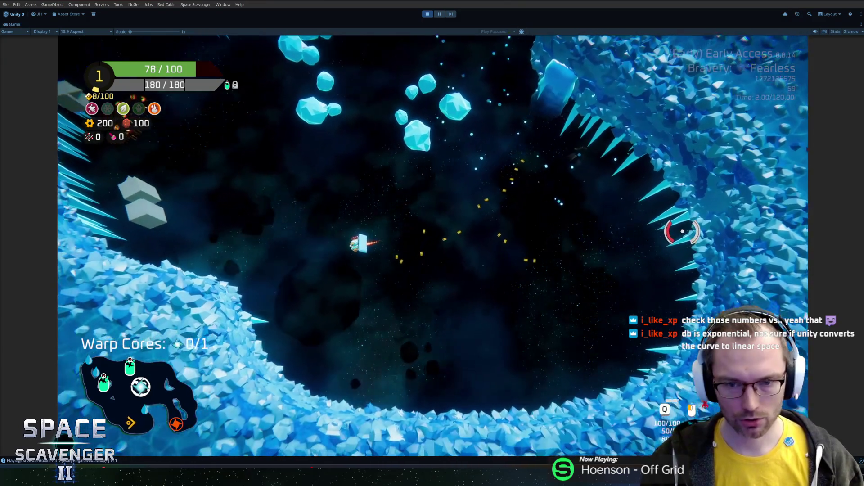
# Fly through the ice cave firing long-range test shots, then pause the game.
pyautogui.press('w')
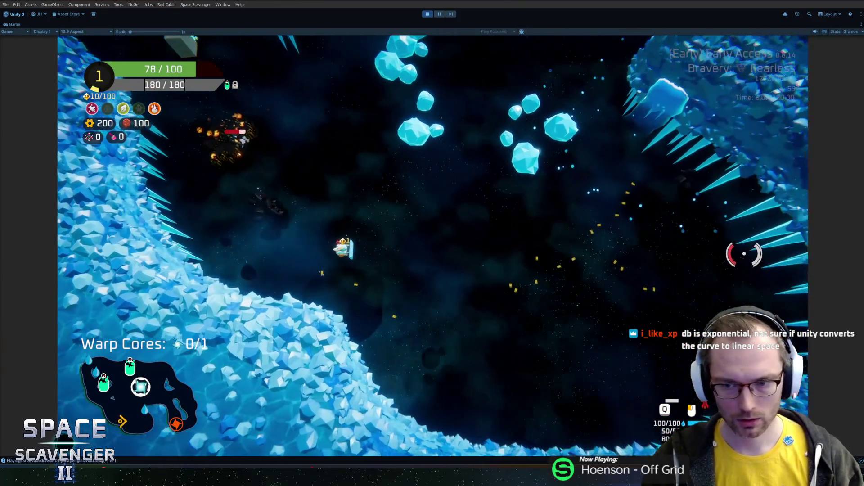
pyautogui.click(744, 255)
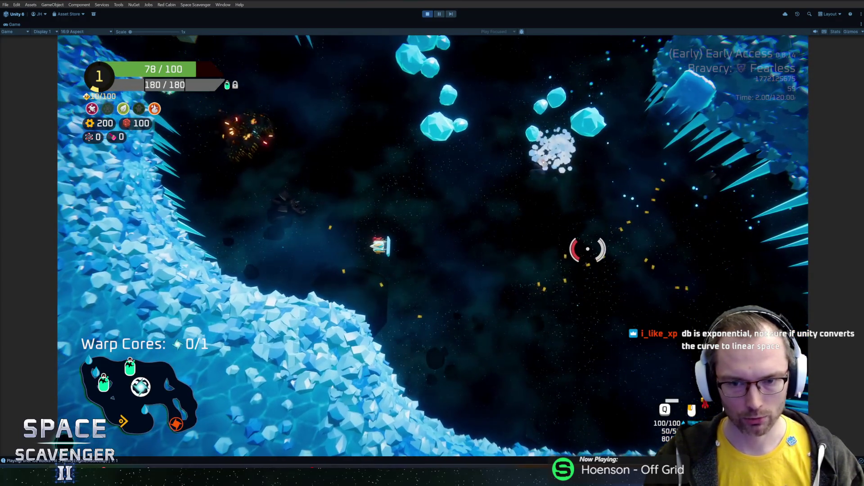
pyautogui.click(585, 250)
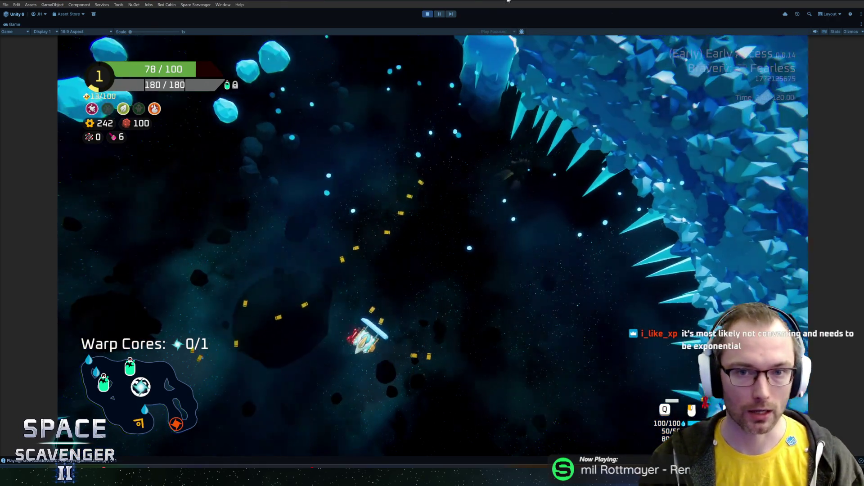
pyautogui.click(438, 14)
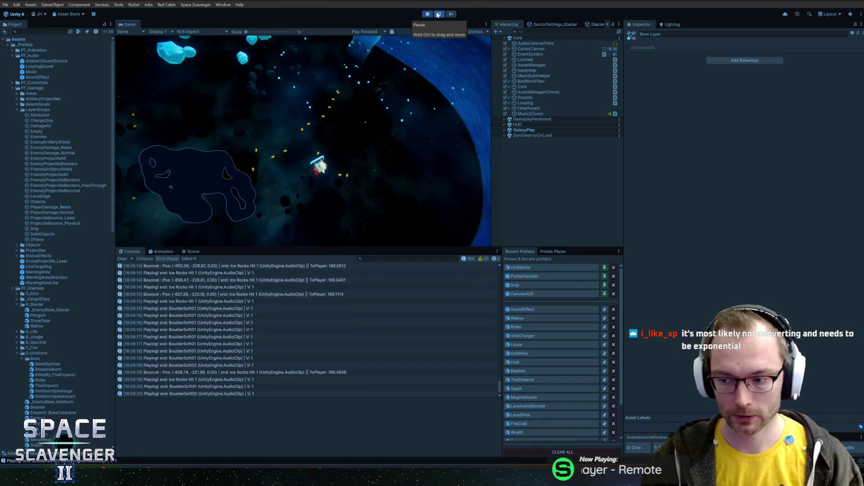
# Resume the game and open SoundEffect, switching Volume Rolloff to Logarithmic then back to Custom.
pyautogui.click(437, 14)
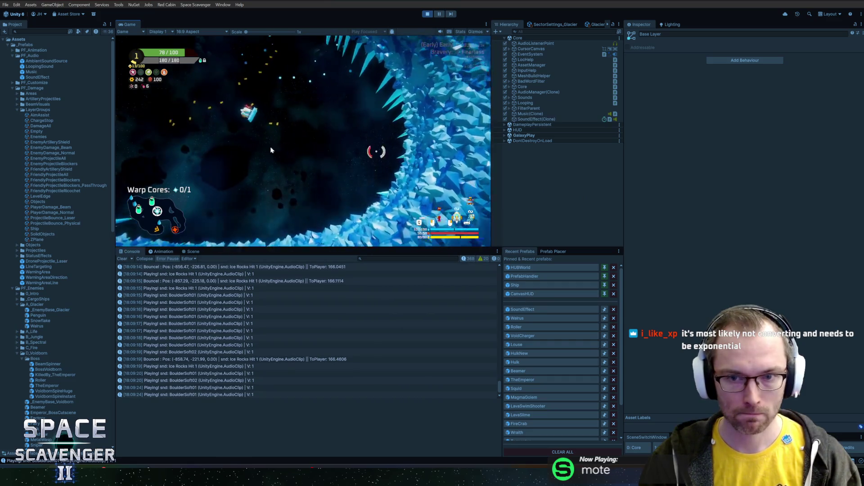
pyautogui.click(522, 309)
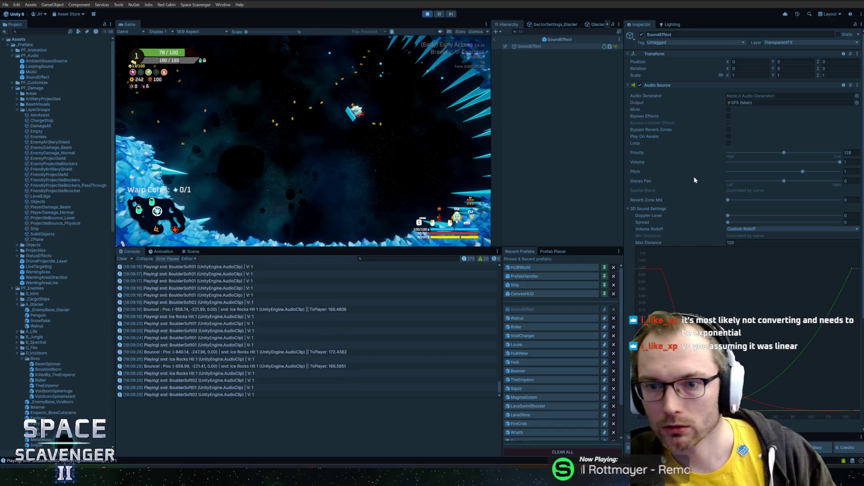
pyautogui.scroll(-4, 686, 167)
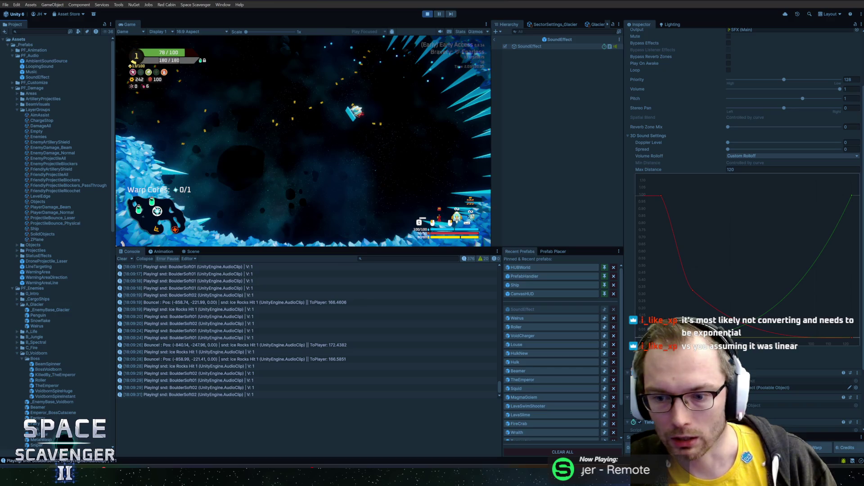
pyautogui.scroll(2, 743, 180)
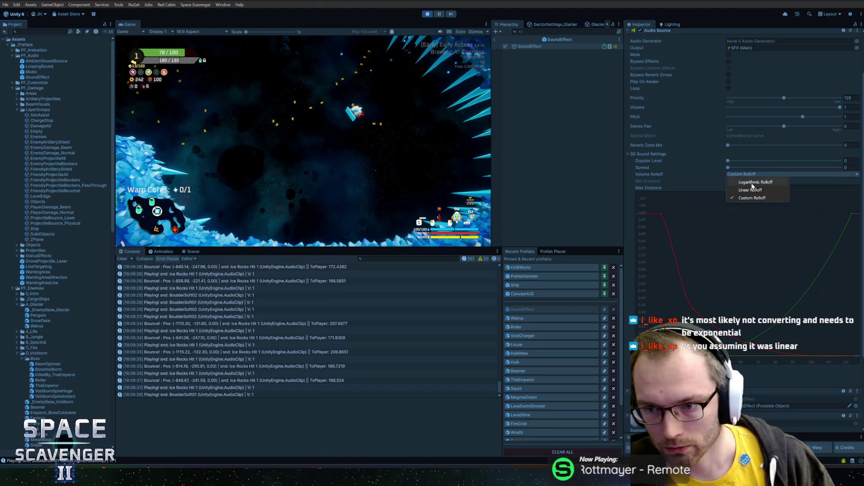
pyautogui.click(750, 182)
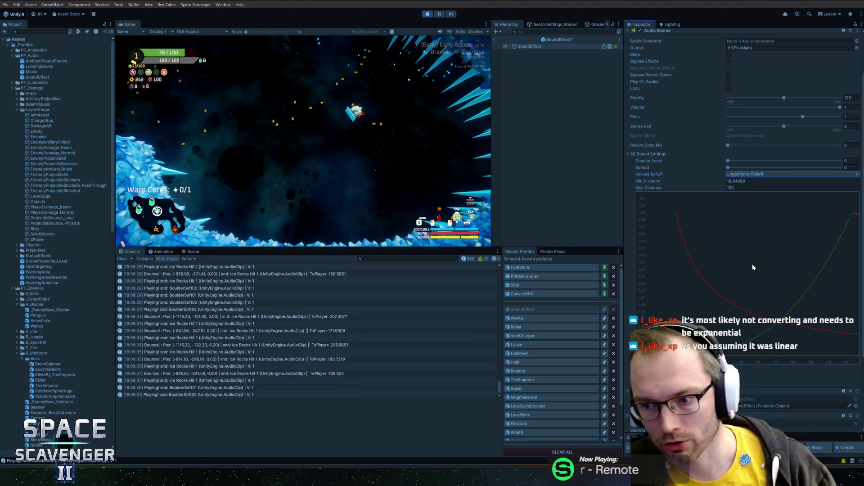
pyautogui.click(752, 216)
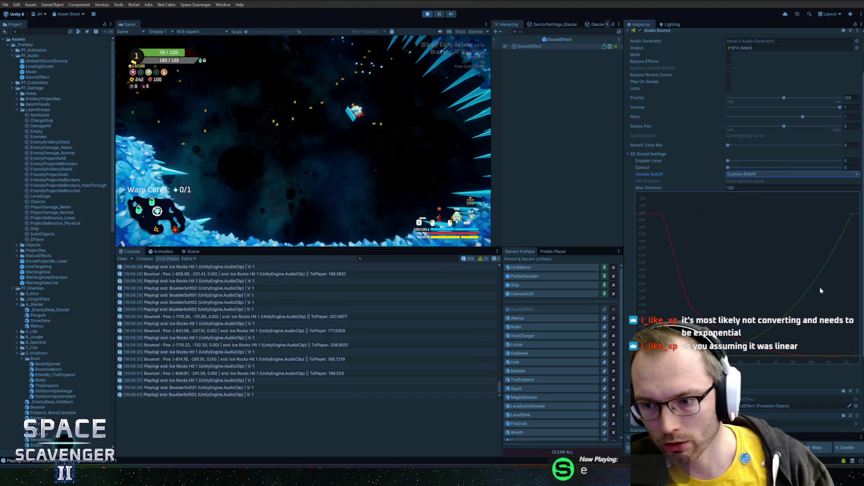
pyautogui.click(749, 174)
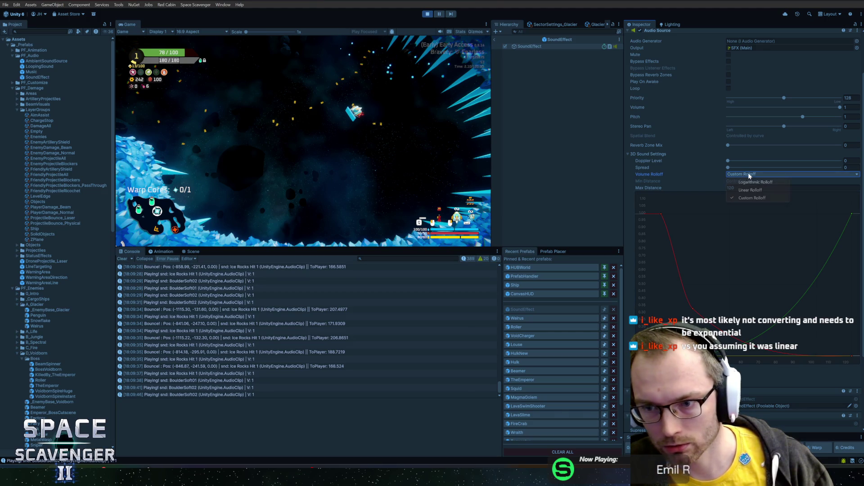
pyautogui.click(746, 199)
# Reshape the red volume curve to drop steeply from full, then exit prefab mode.
pyautogui.moveTo(688, 302); pyautogui.dragTo(698, 289)
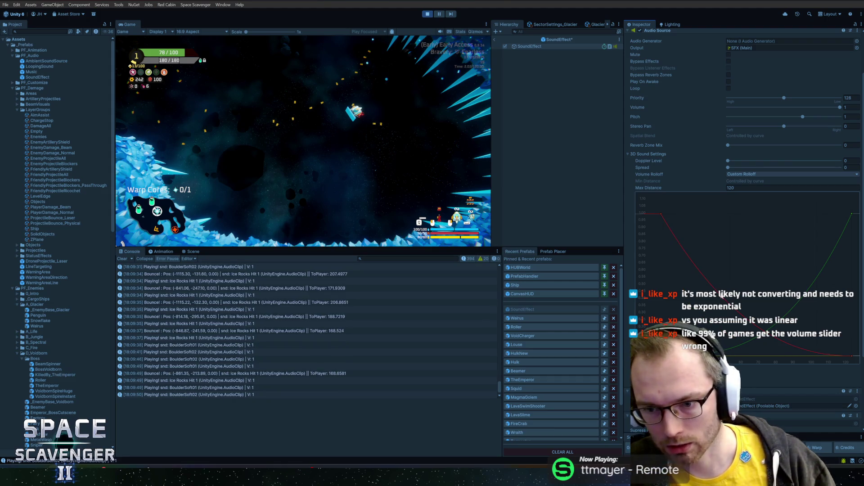
pyautogui.moveTo(669, 228); pyautogui.dragTo(674, 238)
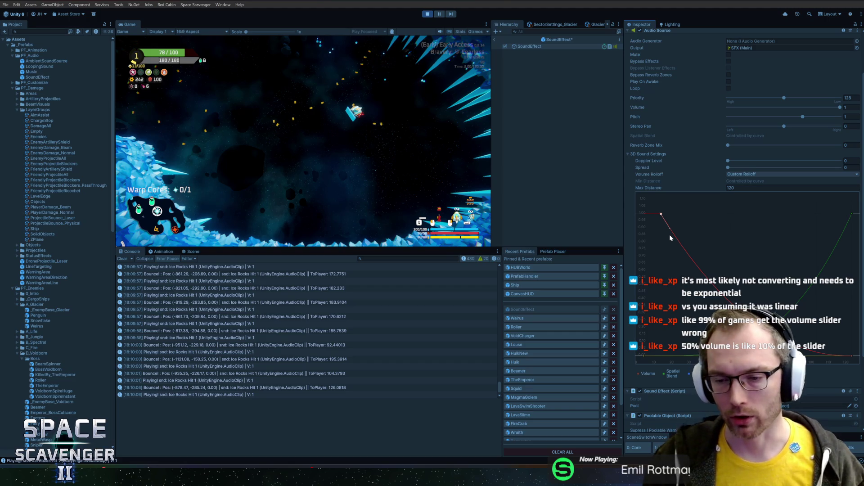
pyautogui.hotkey('alt', 'Tab')
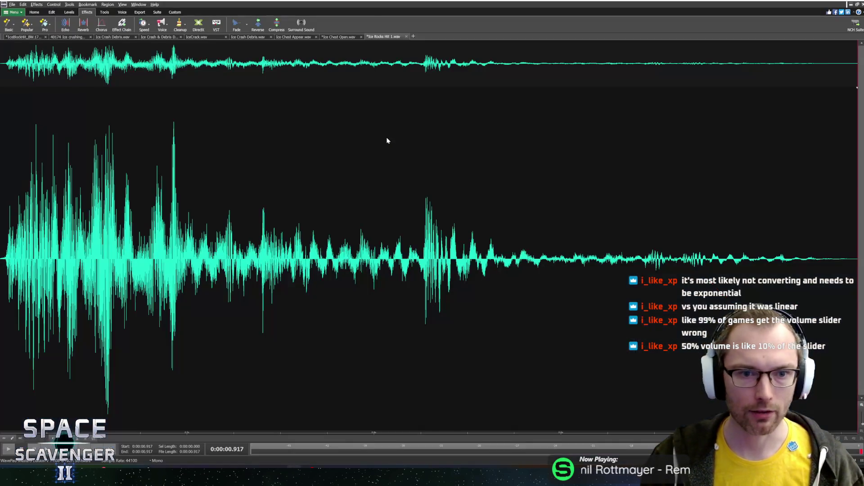
pyautogui.hotkey('alt', 'Tab')
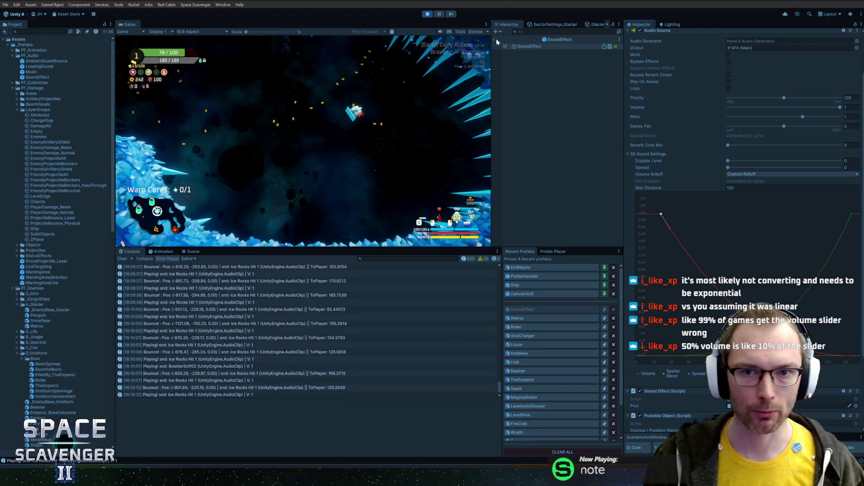
pyautogui.click(495, 39)
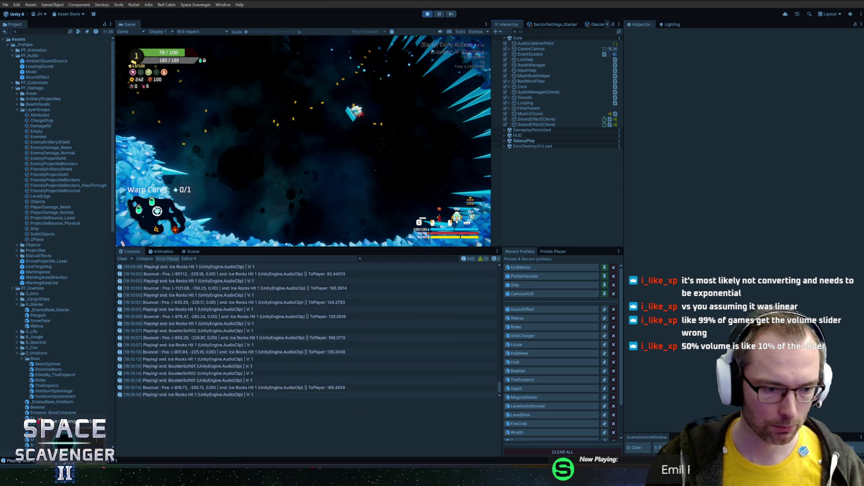
pyautogui.hotkey('alt', 'Tab')
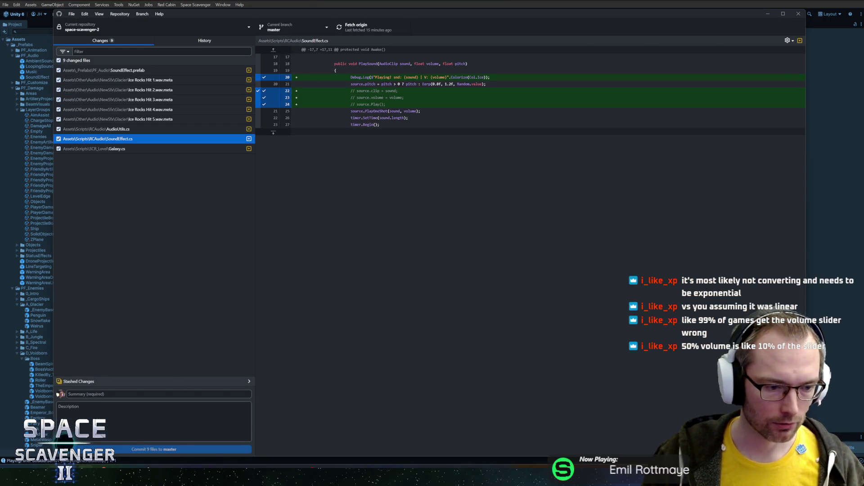
# Switch to Rider and scroll SoundEffect.cs to the PlaySound method.
pyautogui.hotkey('alt', 'Tab')
pyautogui.scroll(-1, 450, 189)
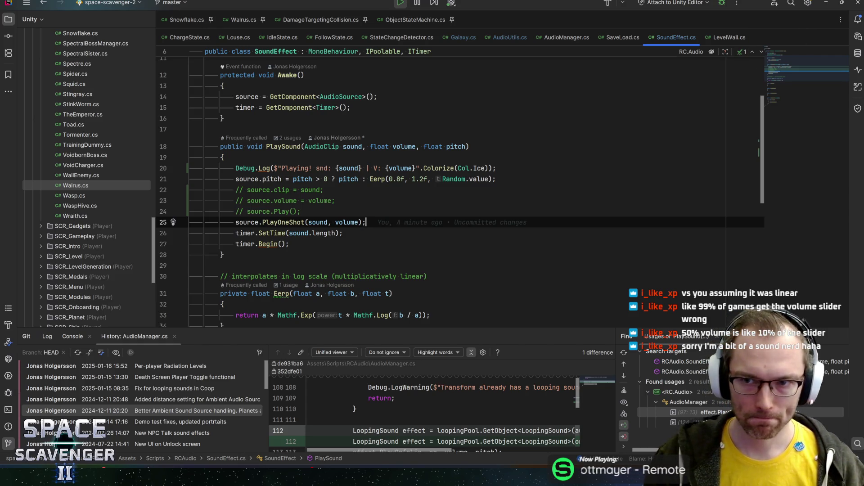
pyautogui.press('Down')
pyautogui.press('Up')
pyautogui.press('Down')
pyautogui.press('Down')
pyautogui.press('Up')
pyautogui.press('Up')
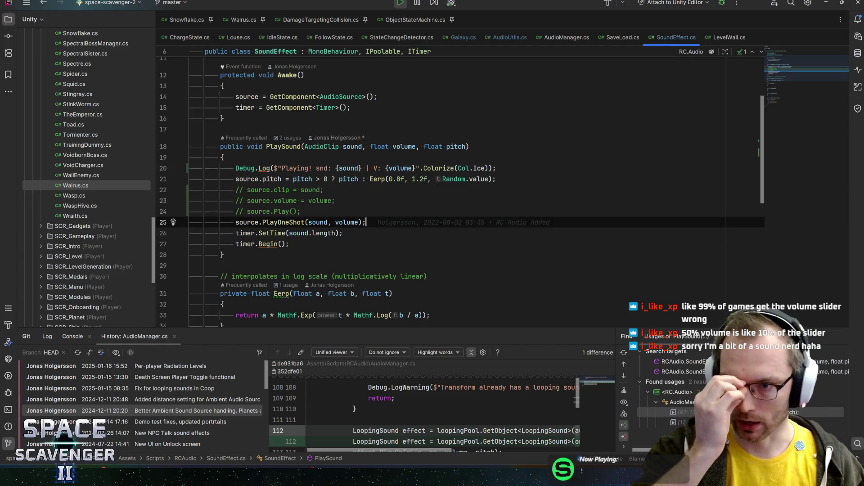
pyautogui.scroll(-1, 495, 189)
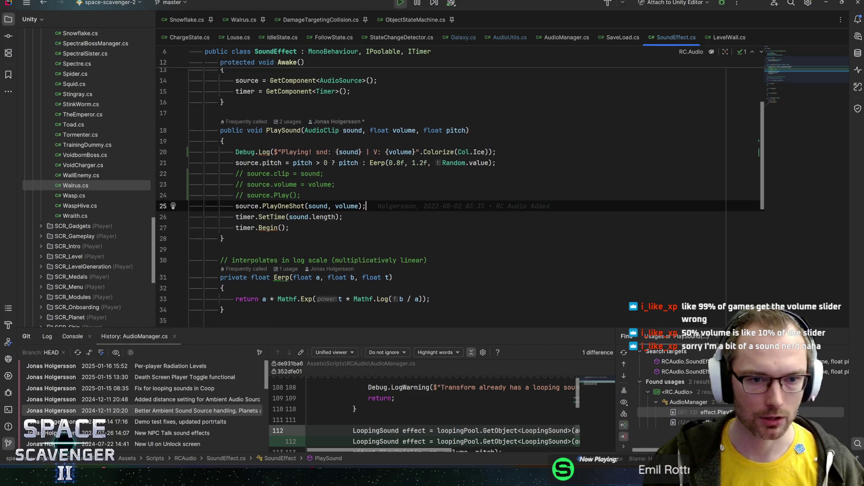
pyautogui.click(513, 38)
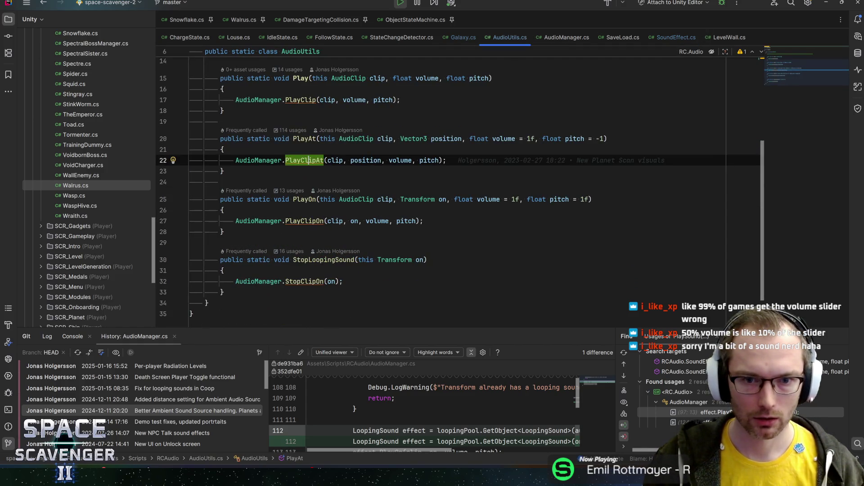
pyautogui.hotkey('ctrl', 'b')
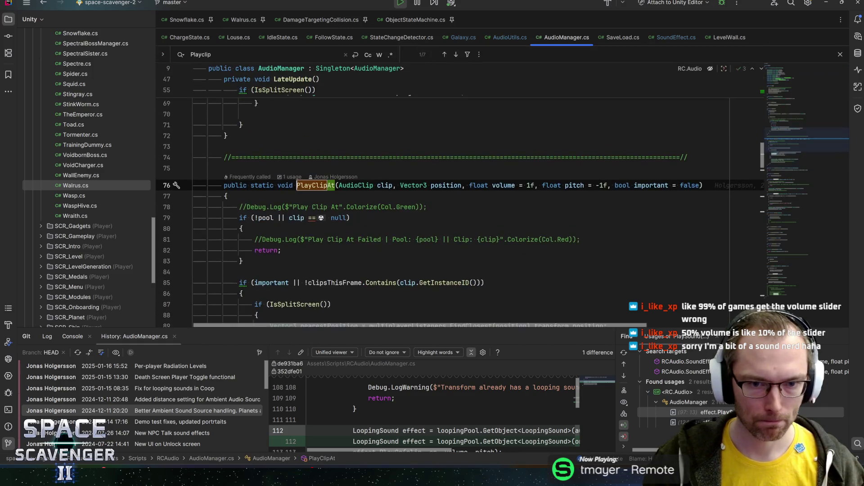
pyautogui.scroll(-6, 388, 177)
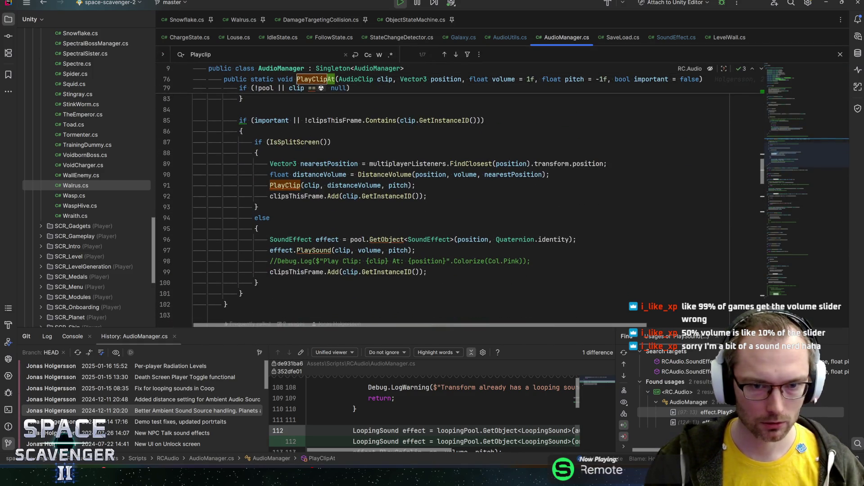
pyautogui.click(388, 176)
pyautogui.hotkey('ctrl', 'b')
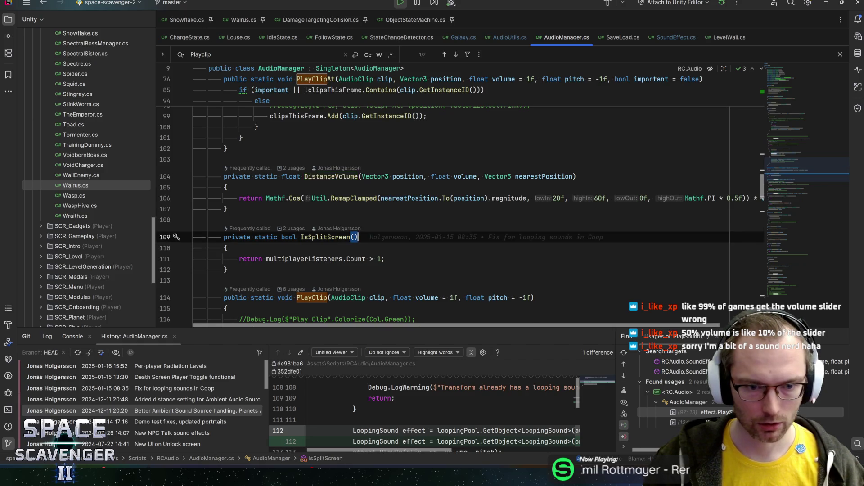
pyautogui.scroll(-5, 459, 200)
pyautogui.scroll(4, 459, 200)
pyautogui.click(358, 189)
pyautogui.press('Escape')
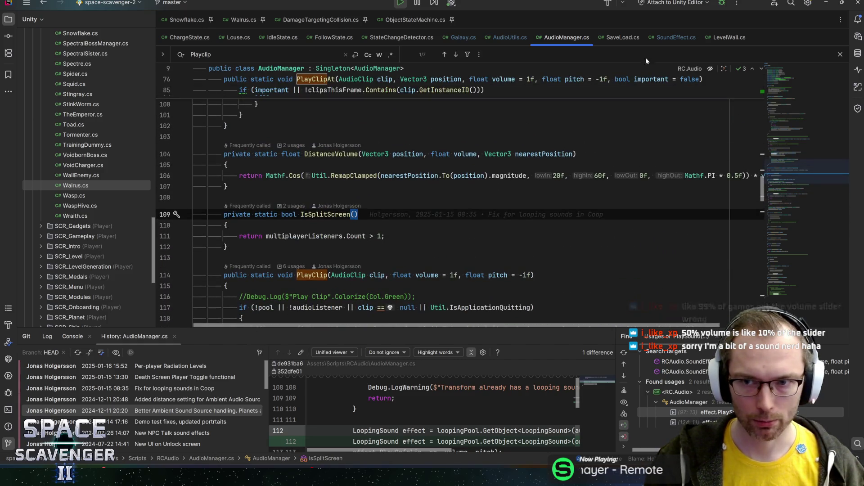
pyautogui.click(676, 38)
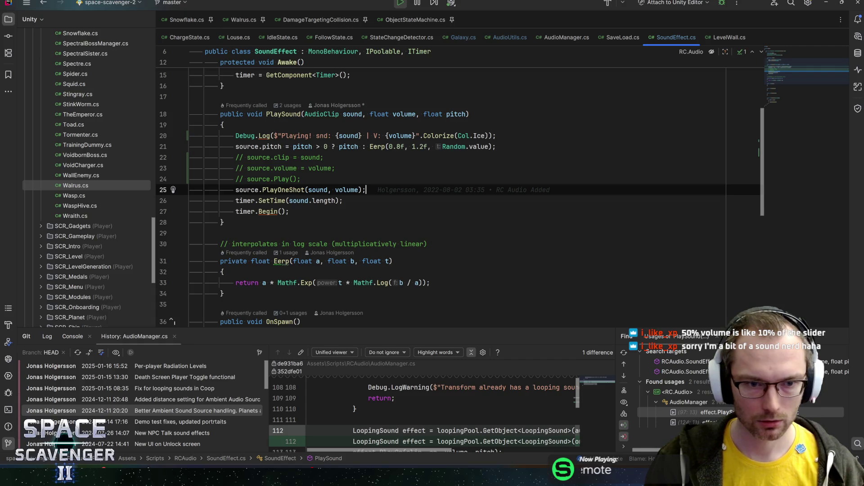
# Jump to the Eerp method's declaration and inspect its return line.
pyautogui.scroll(-2, 460, 189)
pyautogui.scroll(5, 459, 189)
pyautogui.keyDown('ctrl'); pyautogui.click(377, 213); pyautogui.keyUp('ctrl')
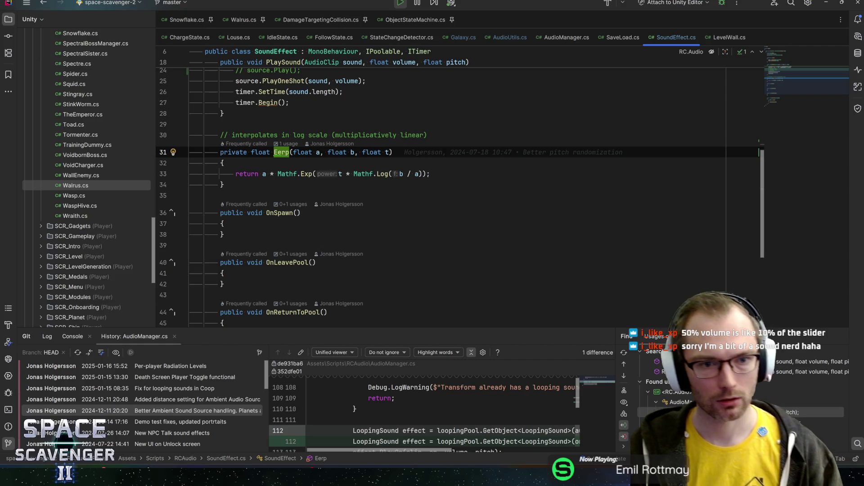
pyautogui.moveTo(263, 174); pyautogui.dragTo(431, 174)
pyautogui.click(430, 174)
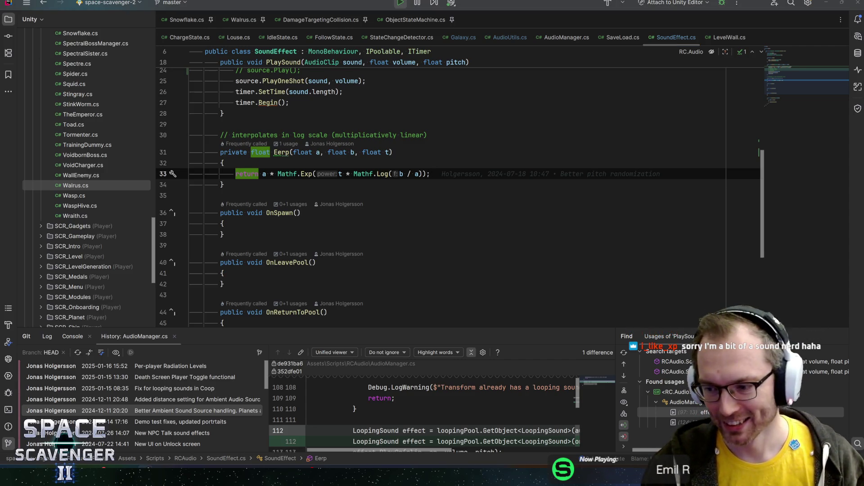
pyautogui.scroll(3, 405, 202)
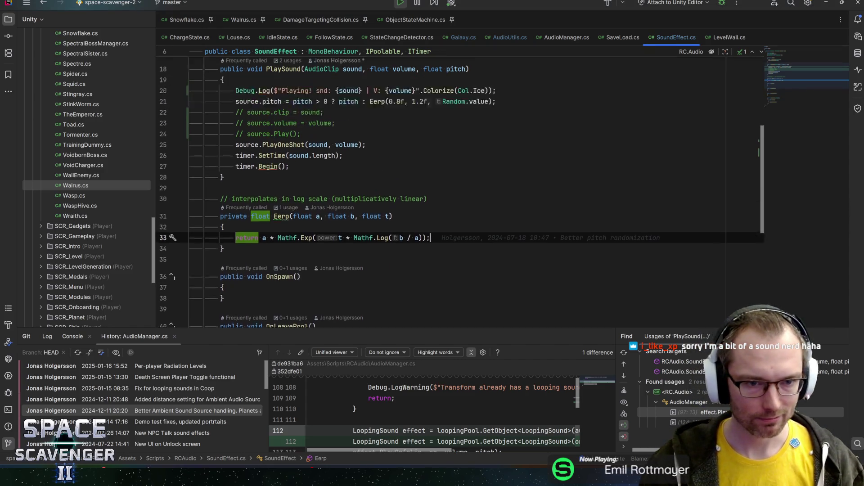
pyautogui.moveTo(232, 232); pyautogui.dragTo(418, 233)
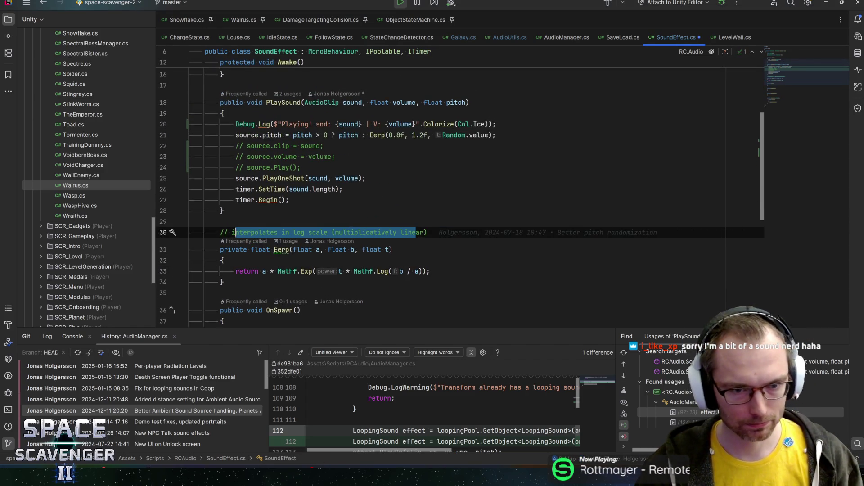
pyautogui.click(428, 232)
pyautogui.scroll(-1, 275, 217)
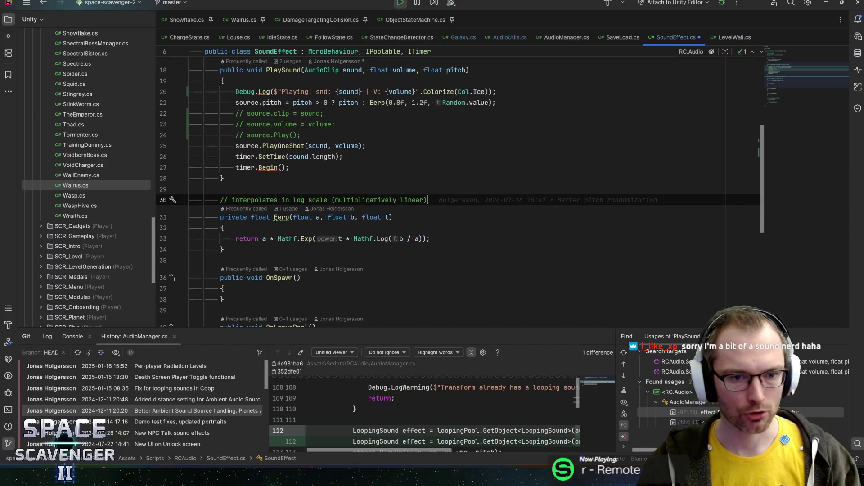
pyautogui.click(275, 217)
# Delete the three commented-out source lines in PlaySound and return to Unity.
pyautogui.scroll(2, 275, 217)
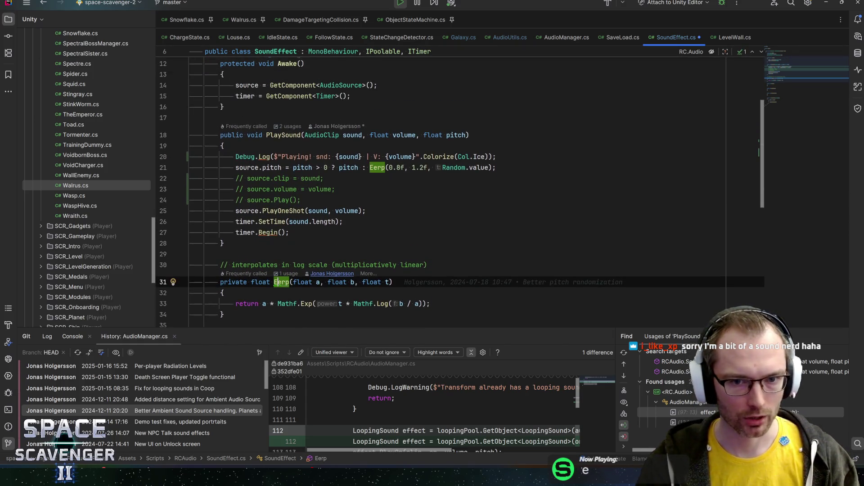
pyautogui.scroll(-1, 275, 217)
pyautogui.moveTo(236, 146)
pyautogui.mouseDown()
pyautogui.moveTo(270, 146)
pyautogui.moveTo(301, 168)
pyautogui.mouseUp()
pyautogui.press('BackSpace')
pyautogui.press('BackSpace')
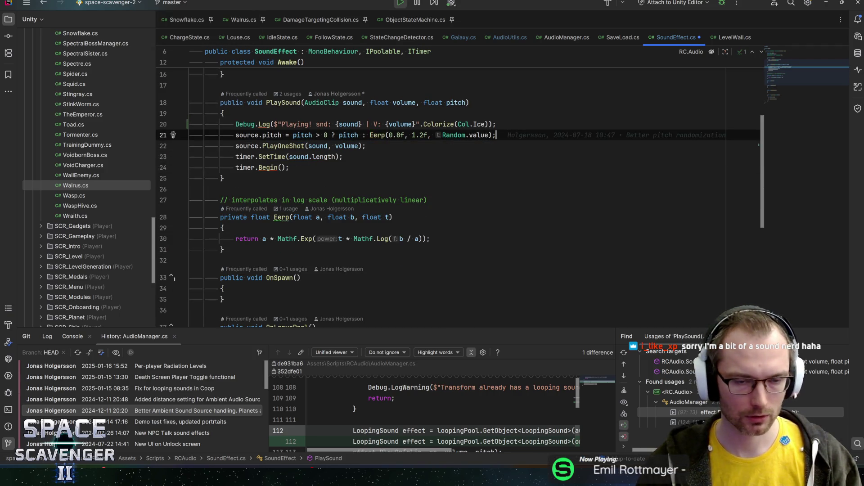
pyautogui.hotkey('alt', 'Tab')
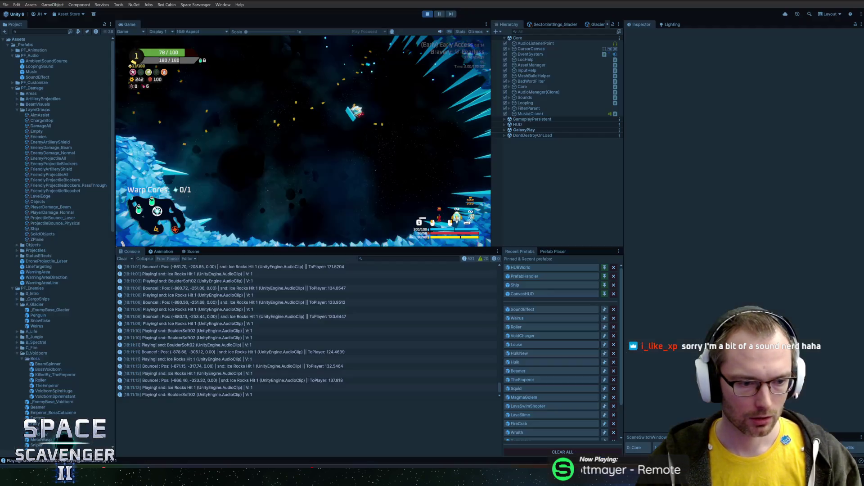
# Fire the rifle three times in the Game view, then switch to WavePad.
pyautogui.click(232, 144)
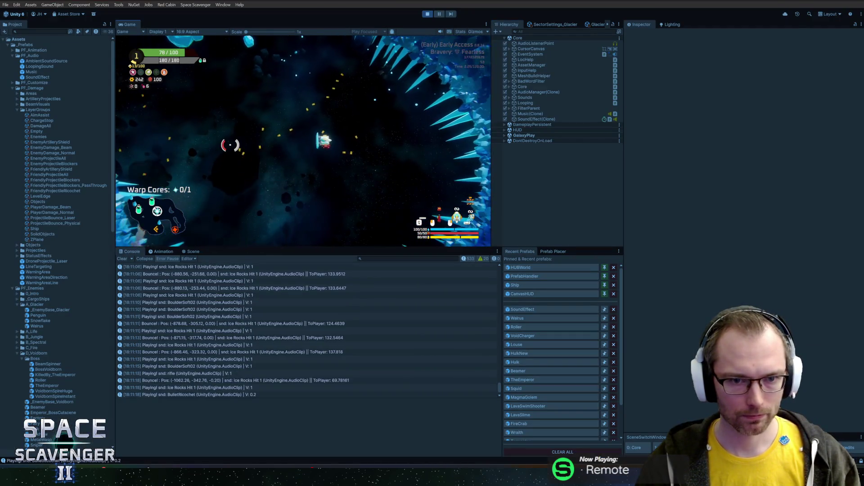
pyautogui.click(335, 61)
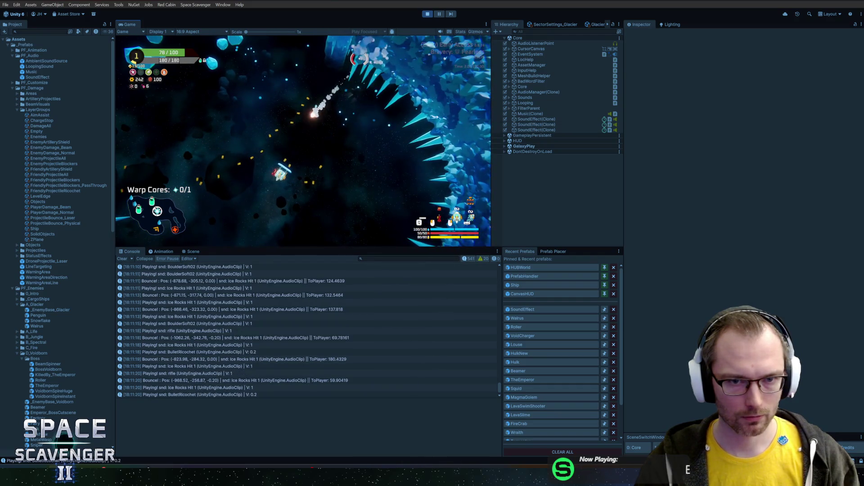
pyautogui.click(334, 59)
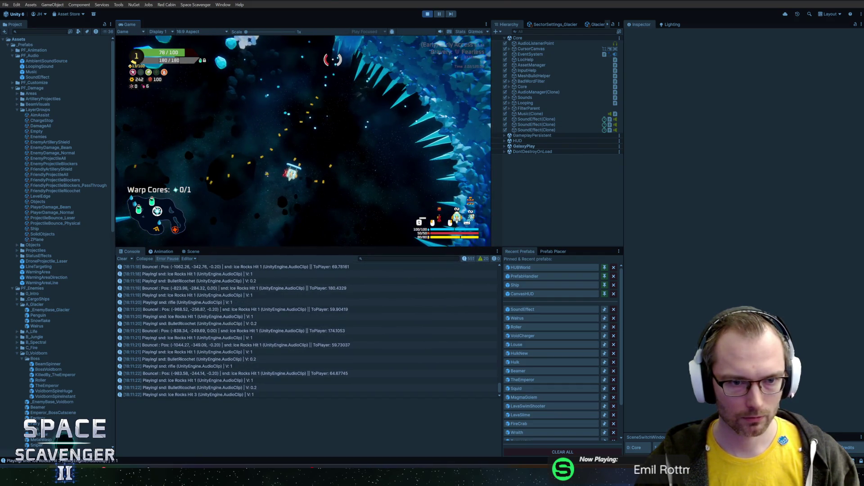
pyautogui.hotkey('alt', 'Tab')
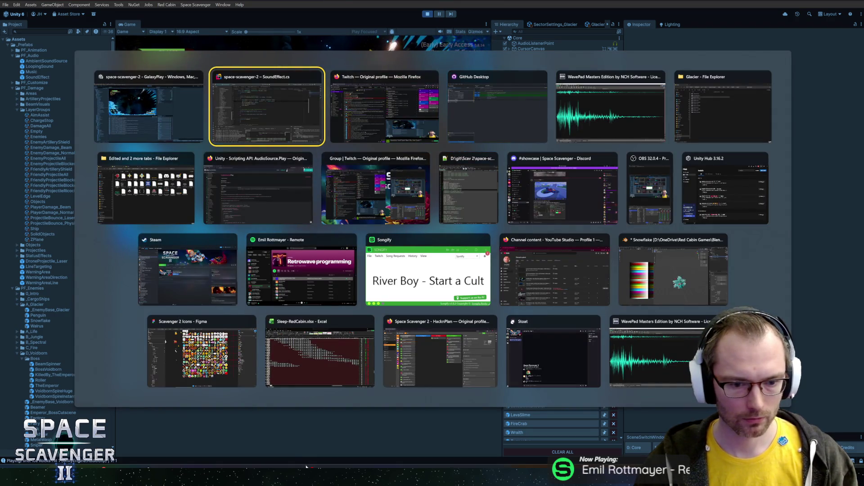
pyautogui.press('Tab')
pyautogui.press('Tab')
pyautogui.press('Tab')
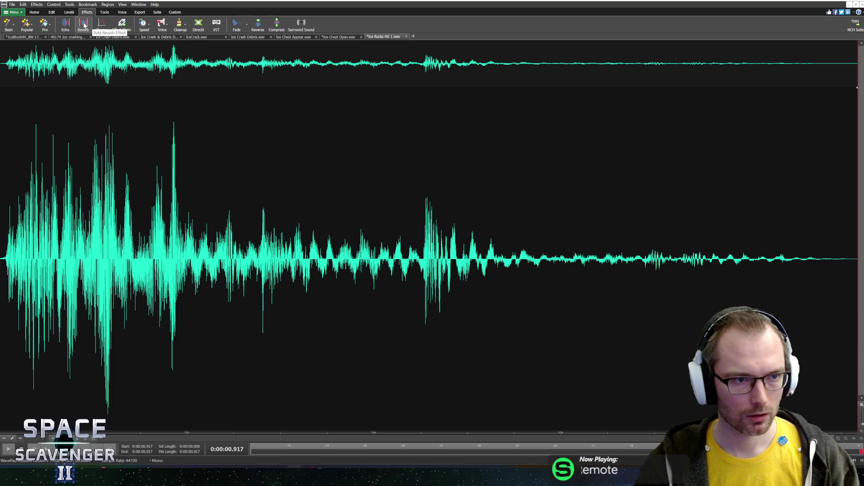
# Normalize Ice Rocks Hit 1.wav to a 100% peak, save it as 16-bit PCM, and return to Unity.
pyautogui.click(69, 12)
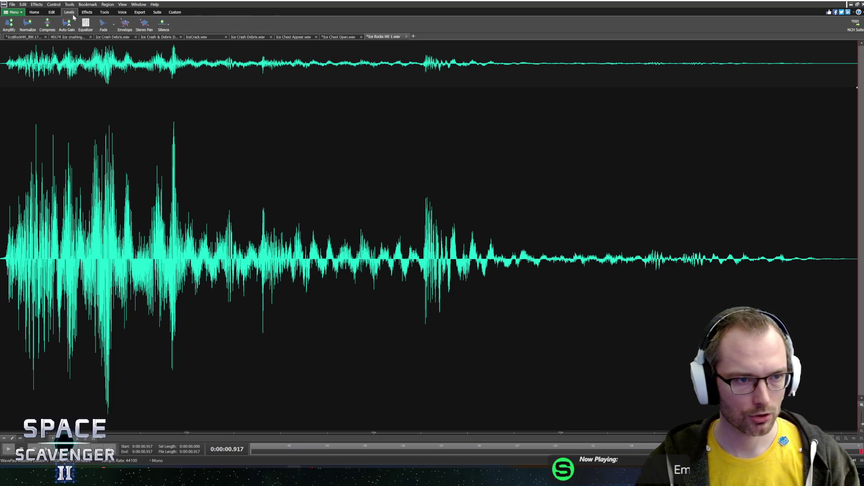
pyautogui.click(48, 25)
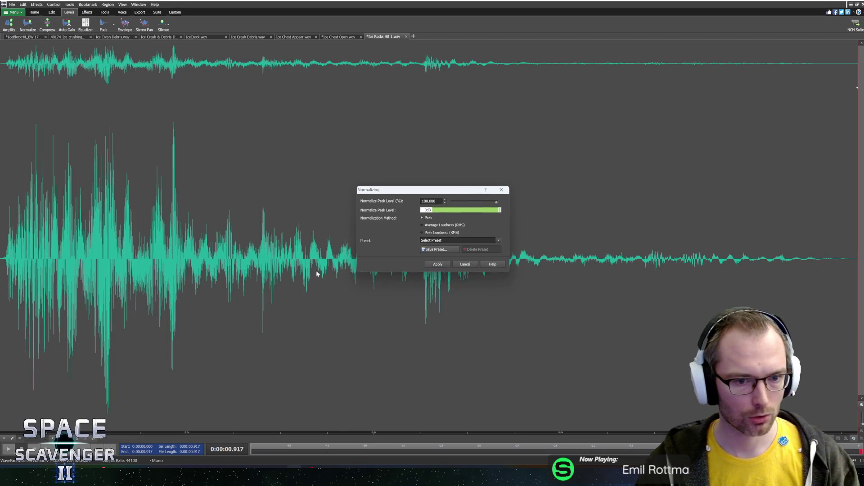
pyautogui.click(443, 265)
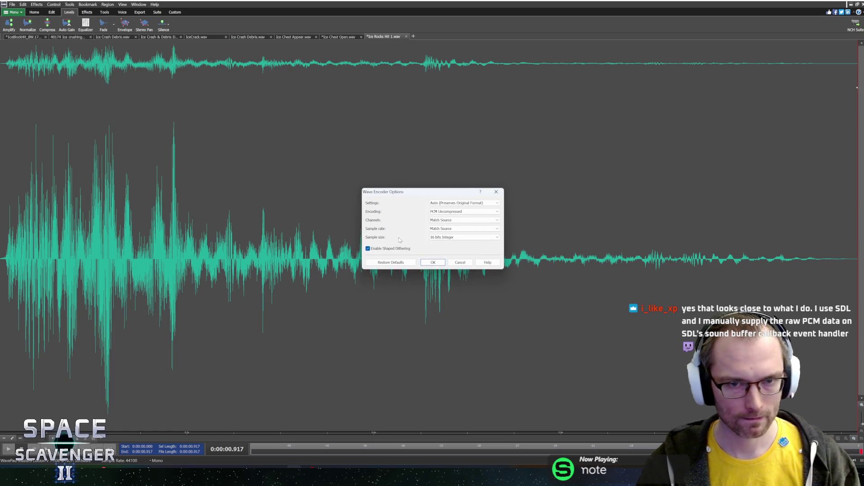
pyautogui.click(434, 266)
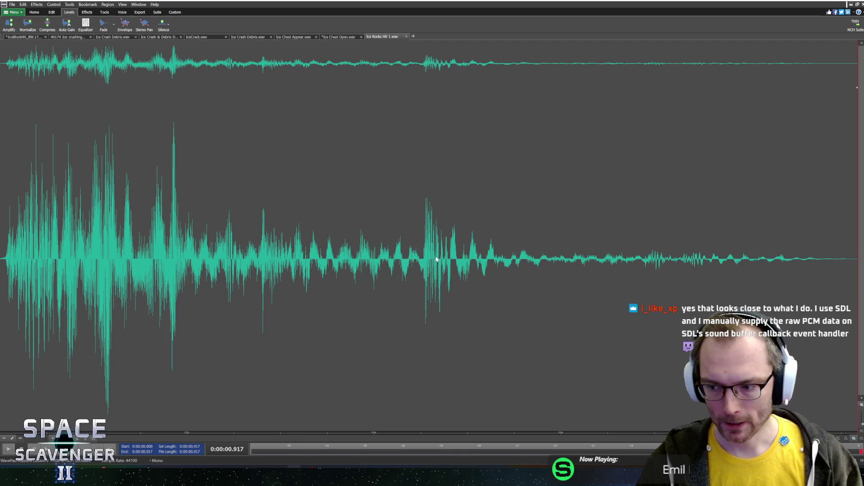
pyautogui.hotkey('alt', 'Tab')
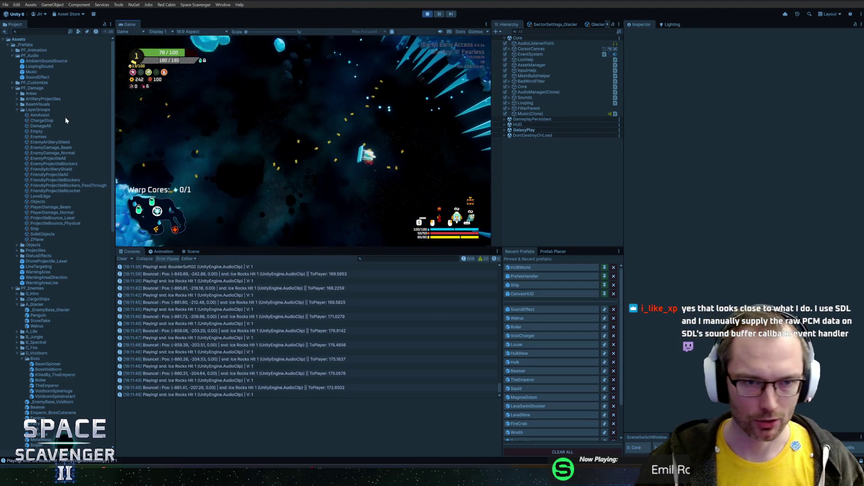
# Playtest the ice level maximized using the Oxygen Station, stop play mode, and open SoundEffect.
pyautogui.doubleClick(131, 24)
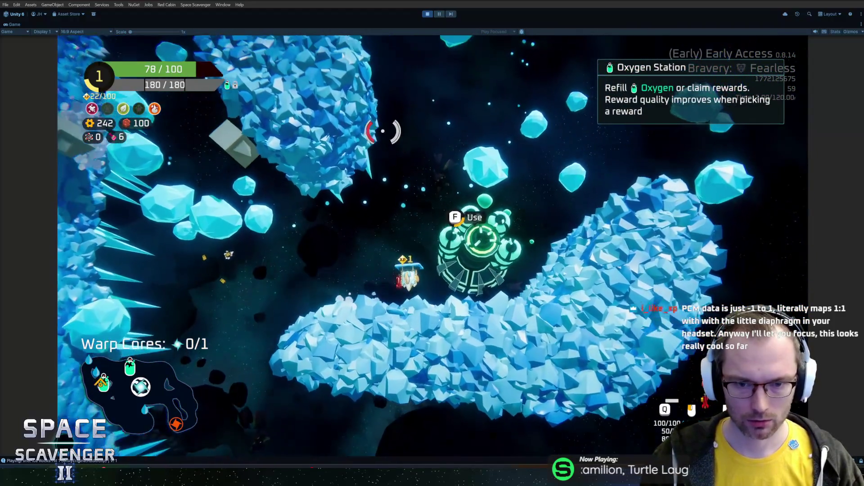
pyautogui.press('f')
pyautogui.press('f')
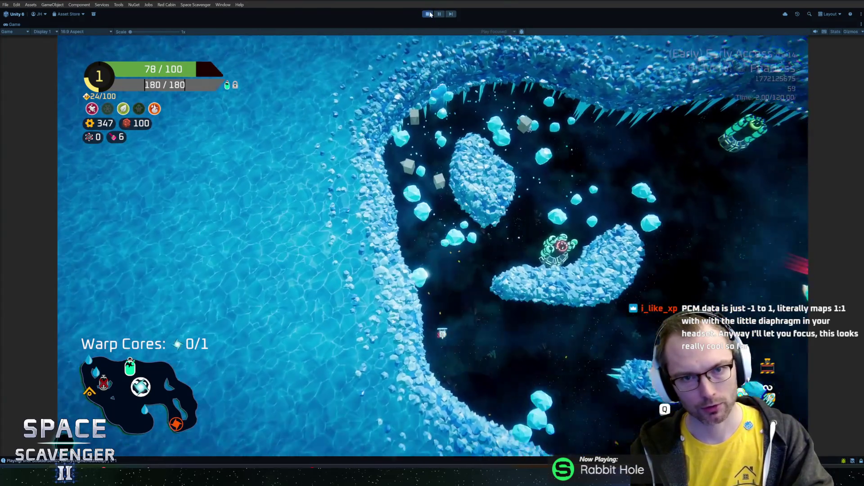
pyautogui.hotkey('ctrl', 'p')
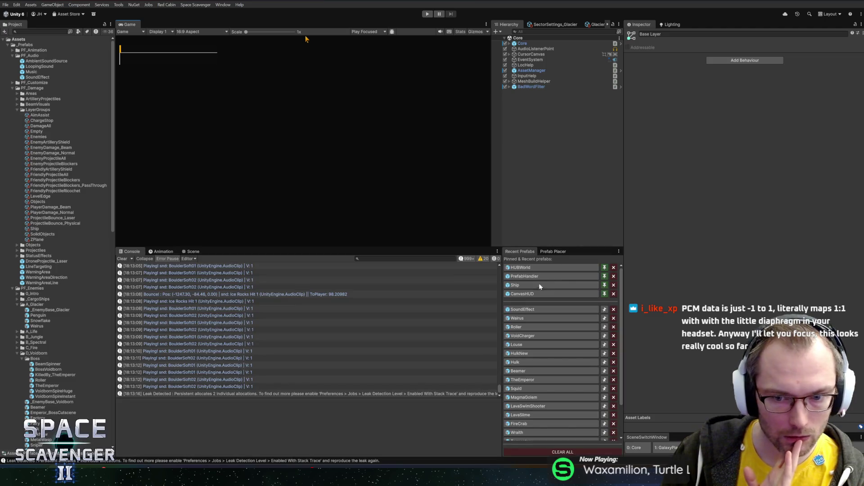
pyautogui.click(525, 309)
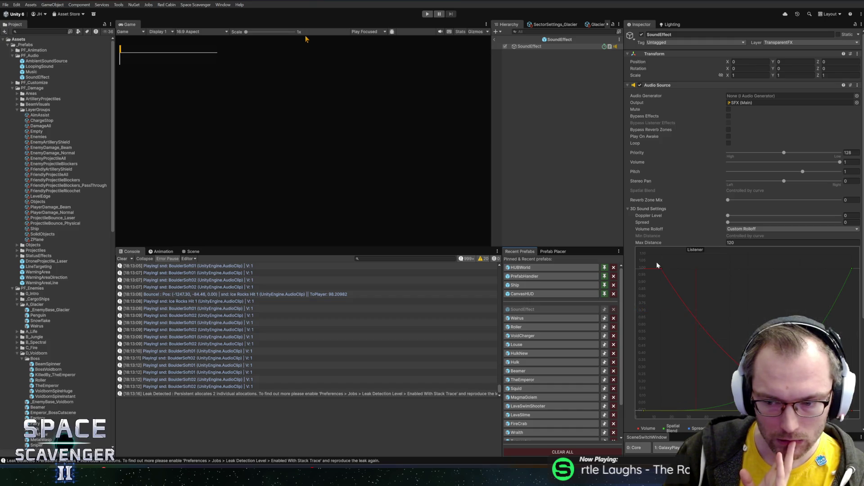
# Add a lower, closer key to the volume rolloff curve, then widen the Inspector and show the Volume Rolloff options.
pyautogui.doubleClick(718, 344)
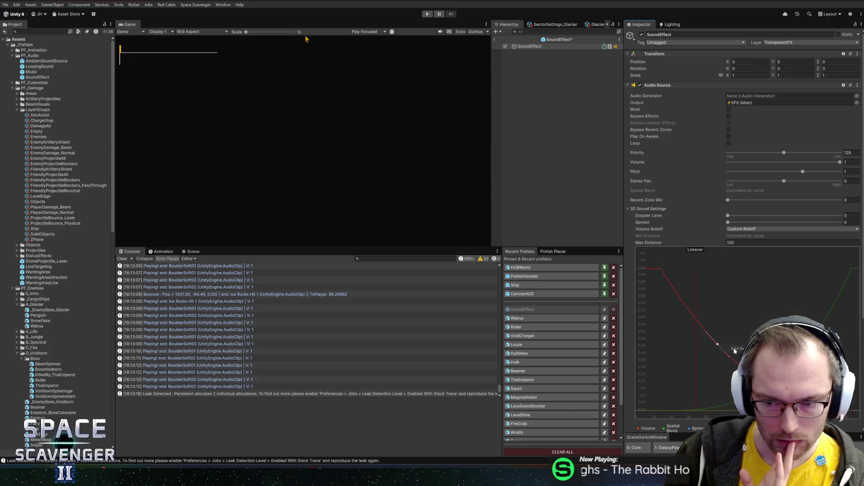
pyautogui.moveTo(719, 346)
pyautogui.mouseDown()
pyautogui.moveTo(684, 355)
pyautogui.moveTo(679, 340)
pyautogui.mouseUp()
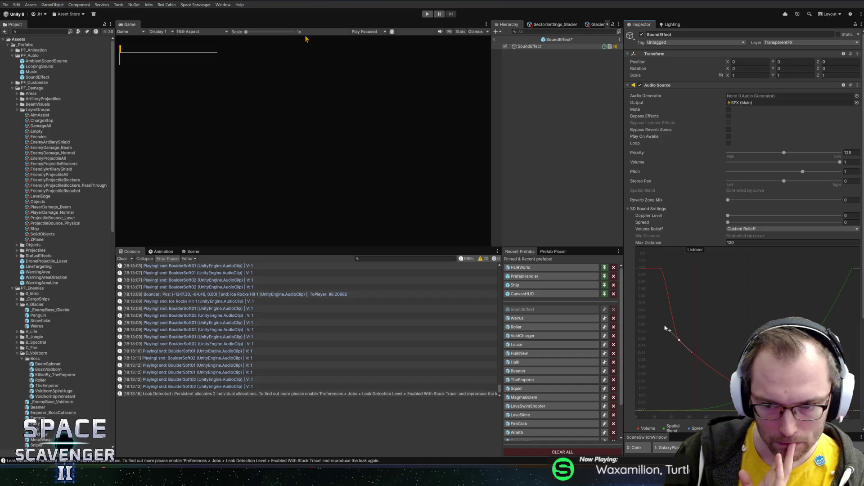
pyautogui.click(660, 268)
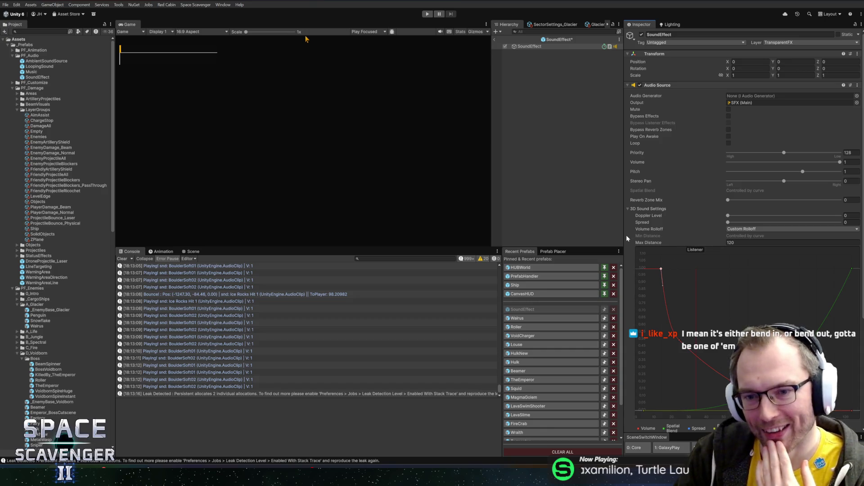
pyautogui.moveTo(623, 234); pyautogui.dragTo(577, 234)
pyautogui.click(720, 229)
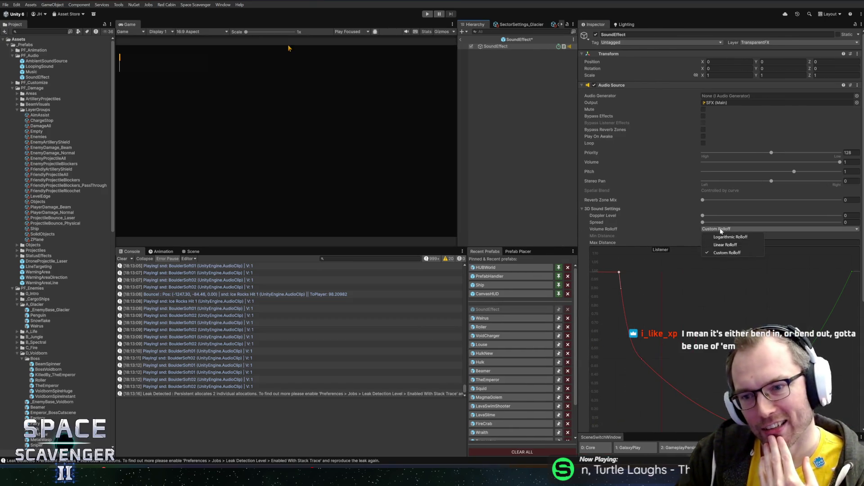
# Keep Custom Rolloff and bend the volume curve so it stays near full before bending.
pyautogui.click(722, 229)
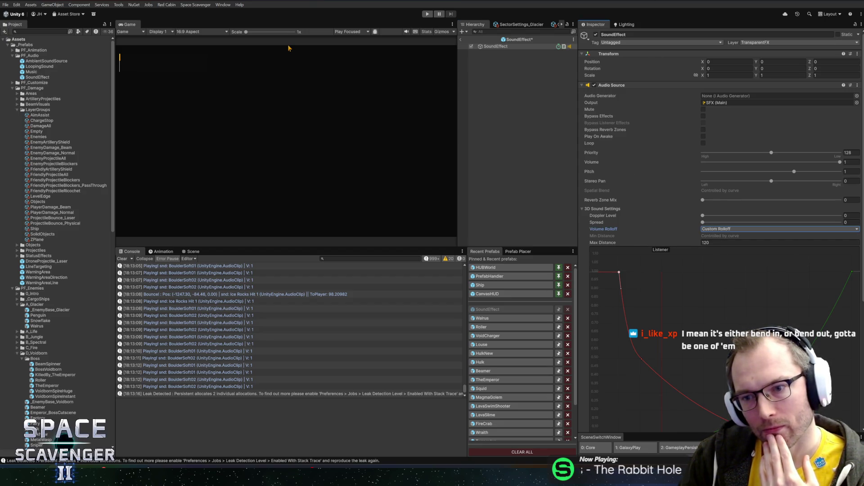
pyautogui.scroll(-3, 689, 264)
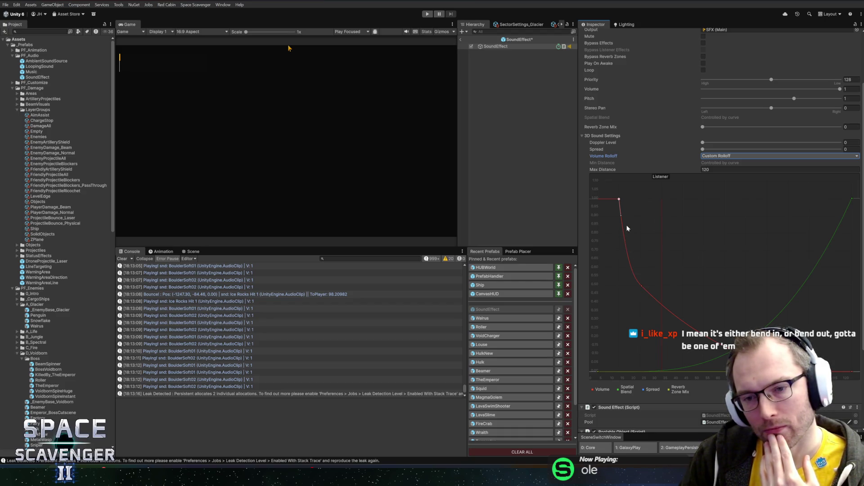
pyautogui.moveTo(644, 290); pyautogui.dragTo(617, 294)
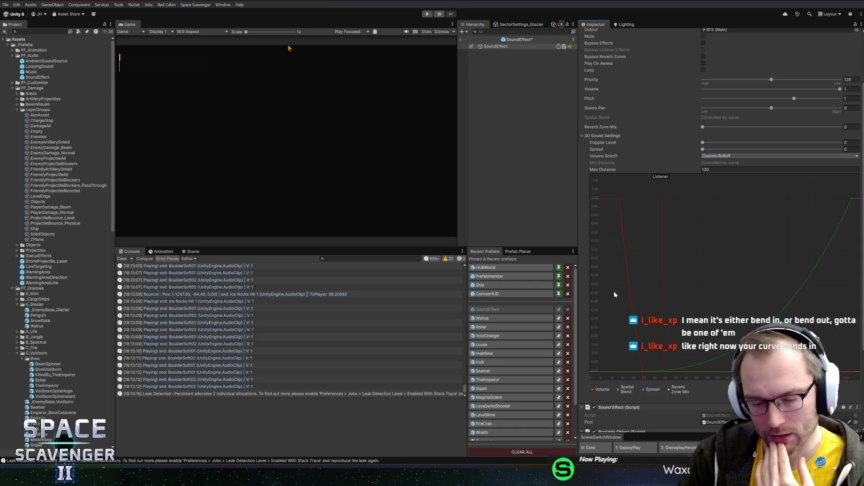
pyautogui.moveTo(621, 214); pyautogui.dragTo(628, 217)
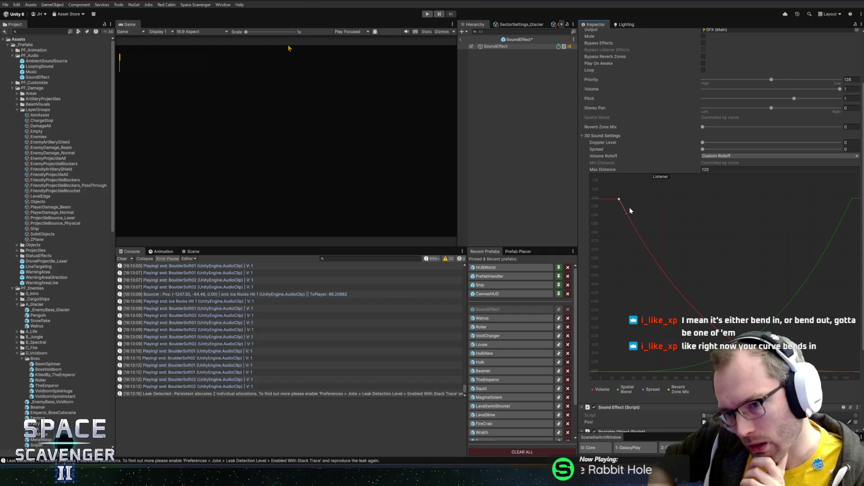
pyautogui.moveTo(624, 215); pyautogui.dragTo(642, 202)
# Adjust the end key and tangents so volume falls steeply right after the first key.
pyautogui.click(852, 371)
pyautogui.moveTo(835, 372); pyautogui.dragTo(845, 354)
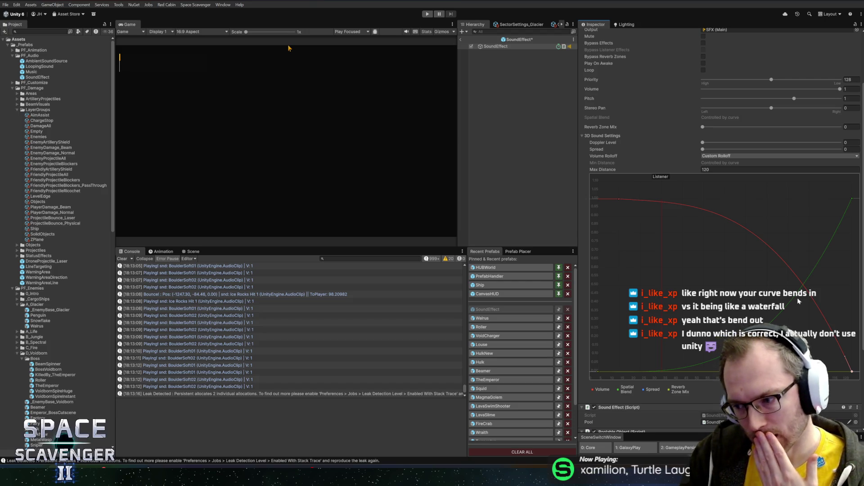
pyautogui.moveTo(767, 234); pyautogui.dragTo(694, 153)
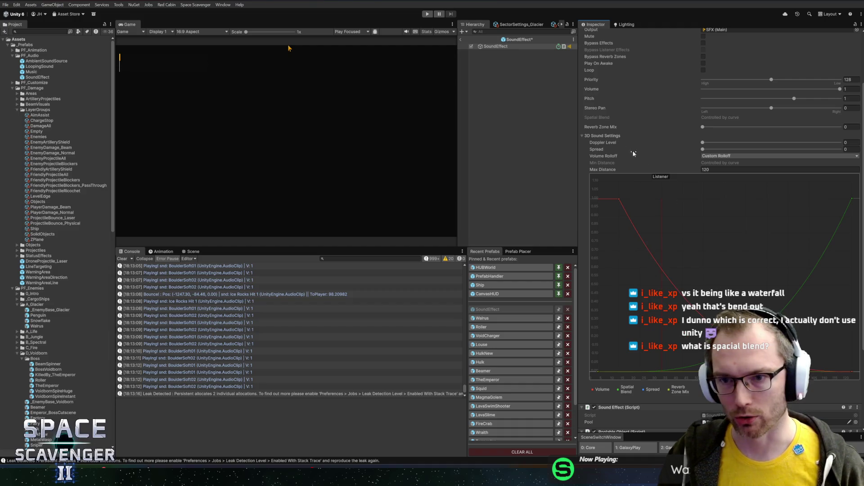
pyautogui.scroll(3, 675, 139)
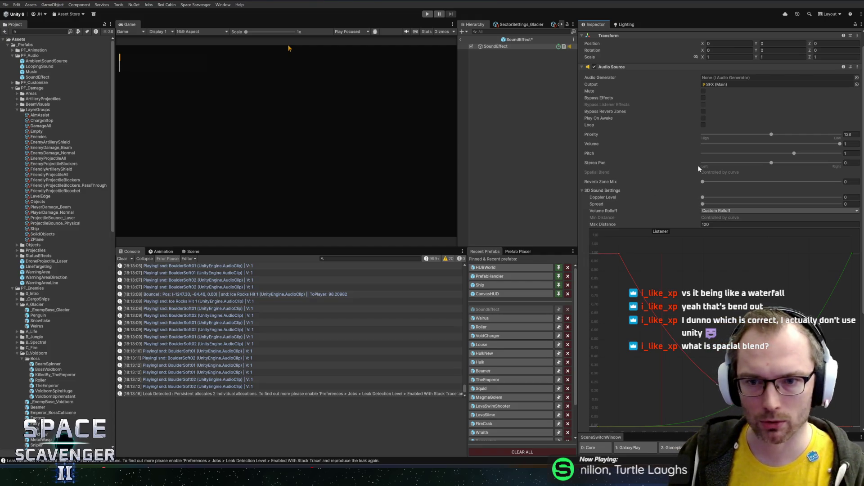
pyautogui.scroll(-3, 669, 201)
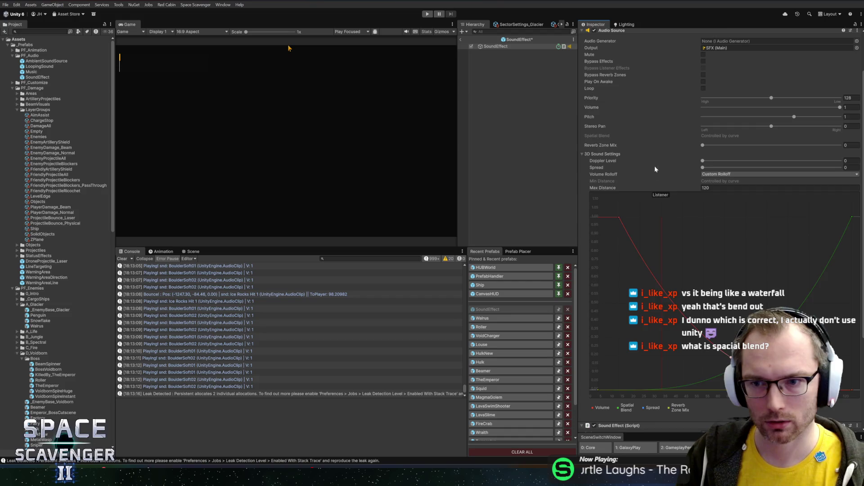
pyautogui.scroll(2, 673, 206)
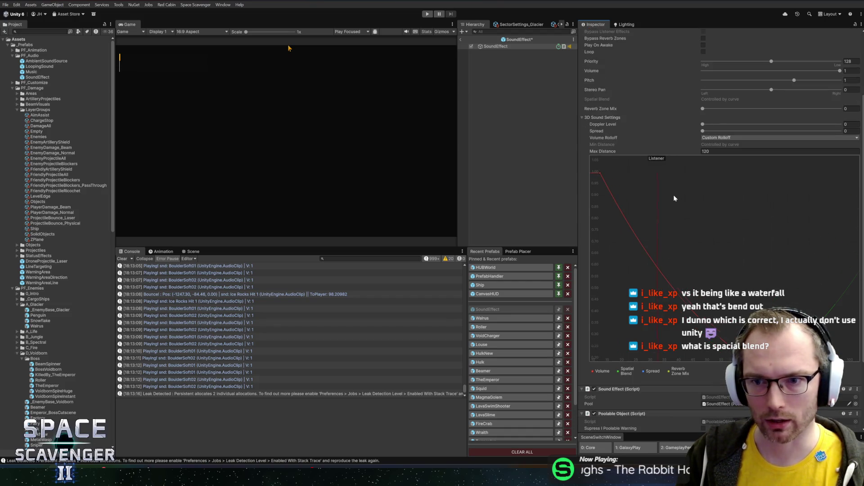
pyautogui.scroll(3, 681, 113)
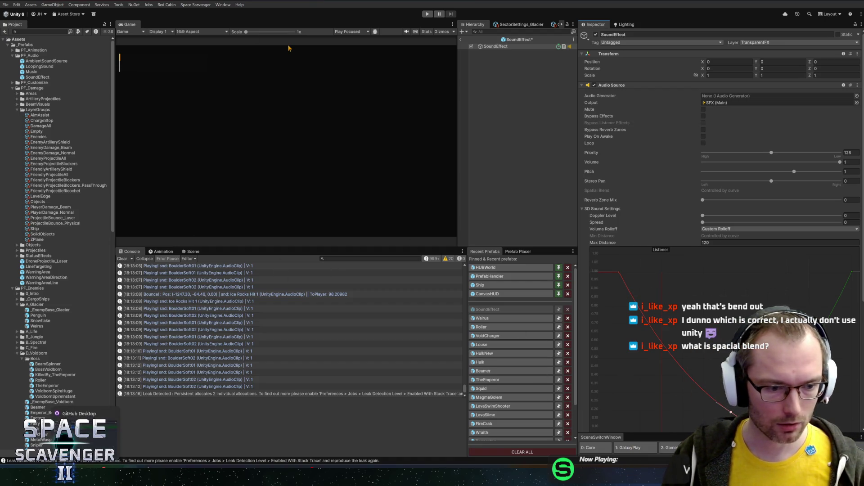
pyautogui.hotkey('alt', 'Tab')
pyautogui.hotkey('ctrl', 'Tab')
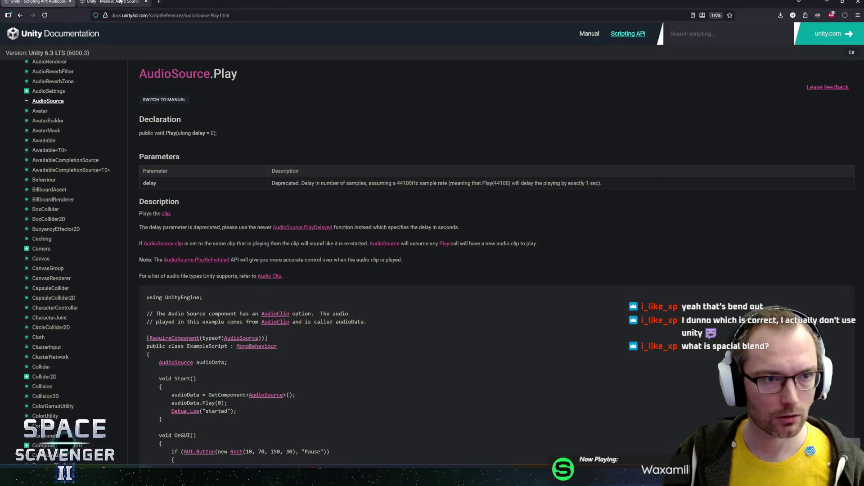
pyautogui.press('BackSpace')
pyautogui.press('BackSpace')
pyautogui.press('BackSpace')
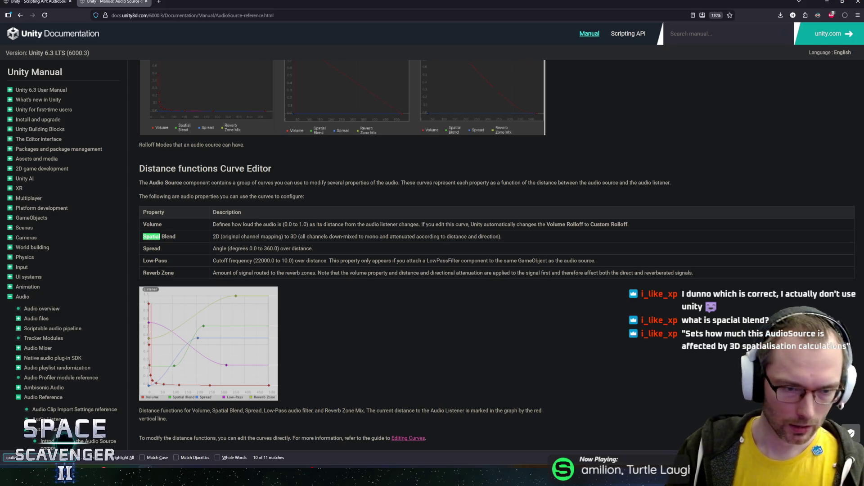
pyautogui.press('Return')
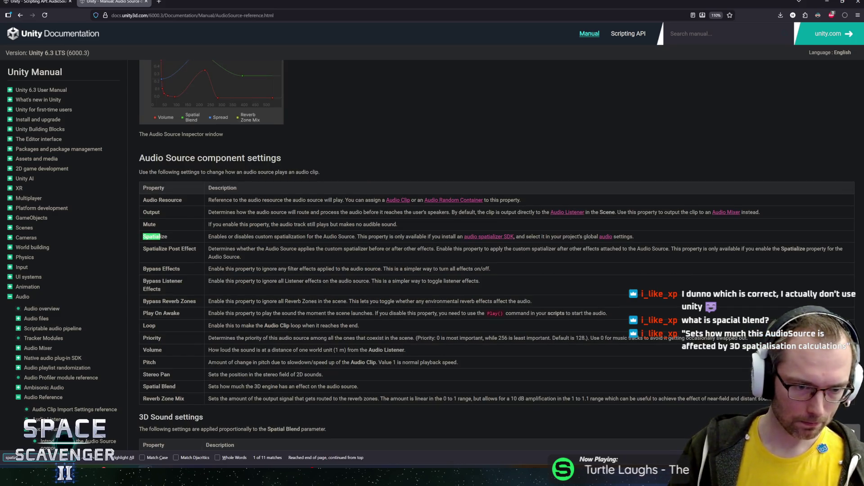
pyautogui.press('Return')
pyautogui.press('Return')
pyautogui.press('Return')
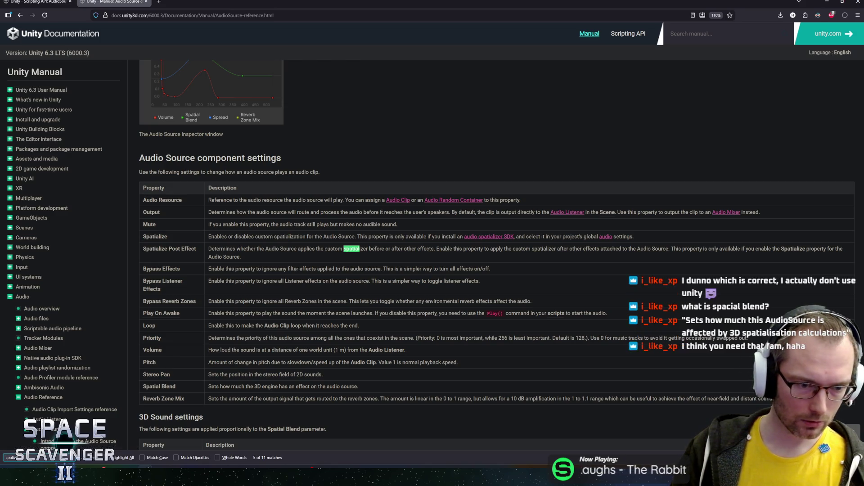
pyautogui.press('Return')
pyautogui.press('Return')
pyautogui.press('Return')
pyautogui.moveTo(358, 386)
pyautogui.mouseDown()
pyautogui.moveTo(210, 387)
pyautogui.moveTo(249, 393)
pyautogui.mouseUp()
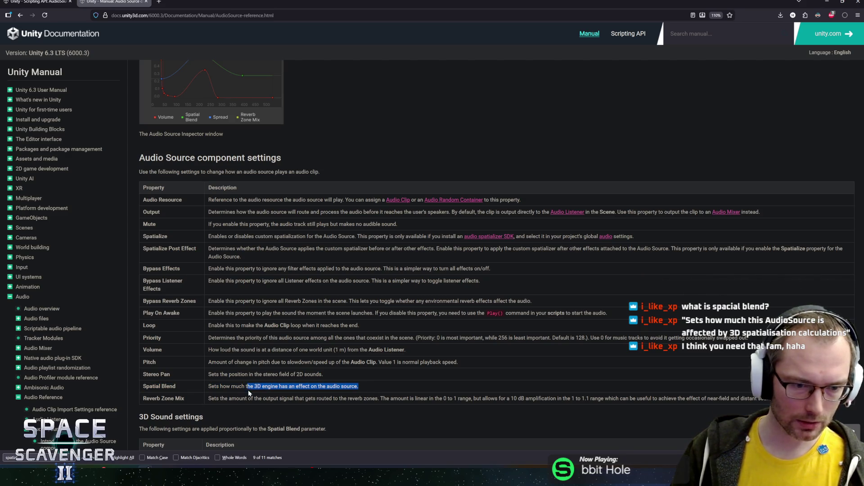
pyautogui.scroll(-1, 216, 393)
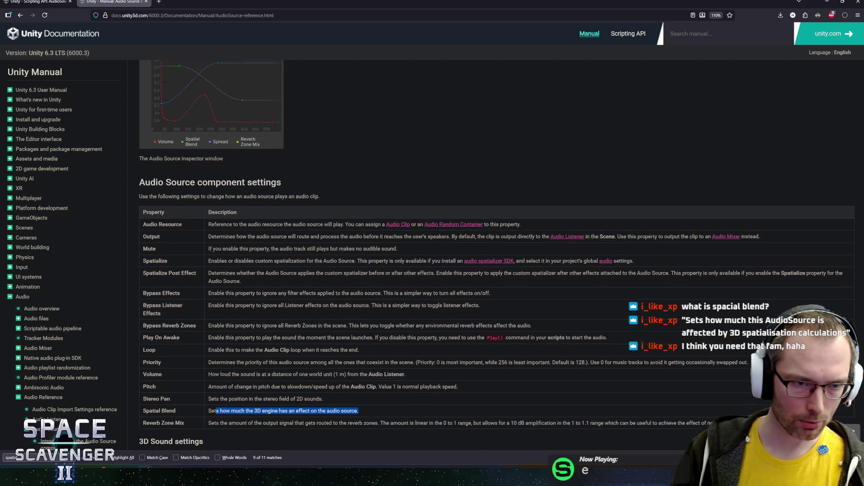
pyautogui.moveTo(211, 346)
pyautogui.mouseDown()
pyautogui.moveTo(358, 345)
pyautogui.moveTo(298, 345)
pyautogui.mouseUp()
pyautogui.moveTo(359, 345); pyautogui.dragTo(237, 353)
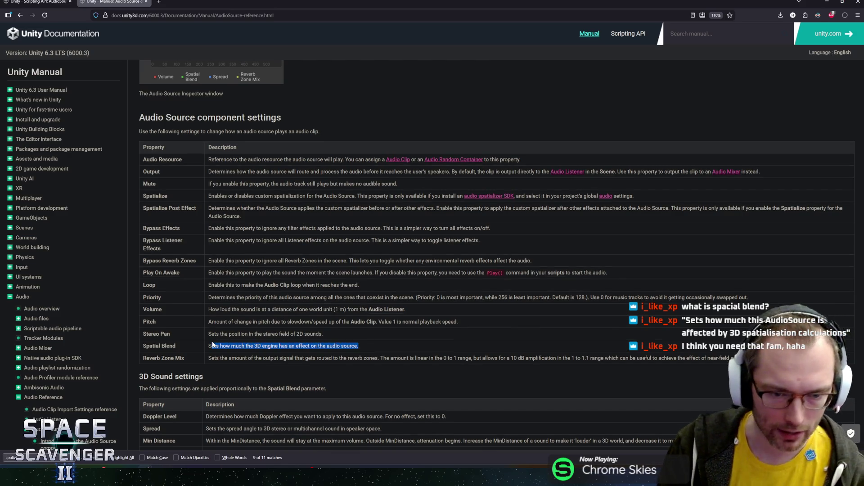
pyautogui.click(213, 344)
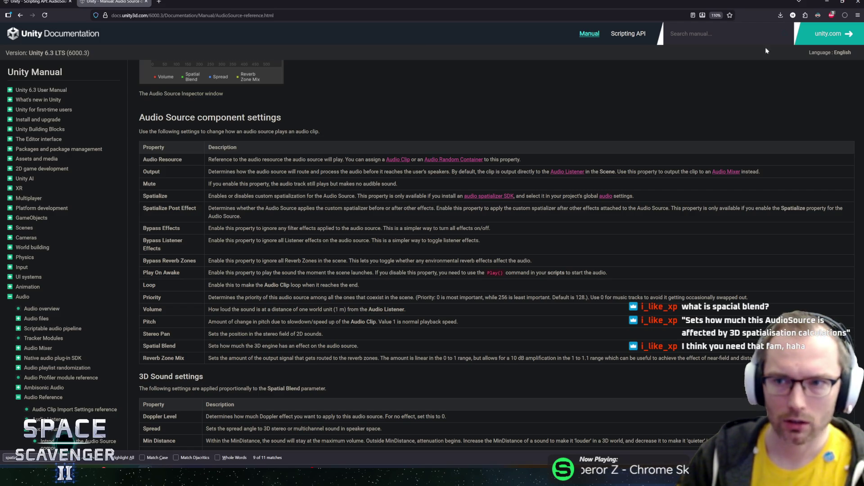
pyautogui.click(94, 459)
pyautogui.click(94, 458)
pyautogui.moveTo(213, 236)
pyautogui.mouseDown()
pyautogui.moveTo(262, 236)
pyautogui.moveTo(279, 225)
pyautogui.moveTo(396, 236)
pyautogui.mouseUp()
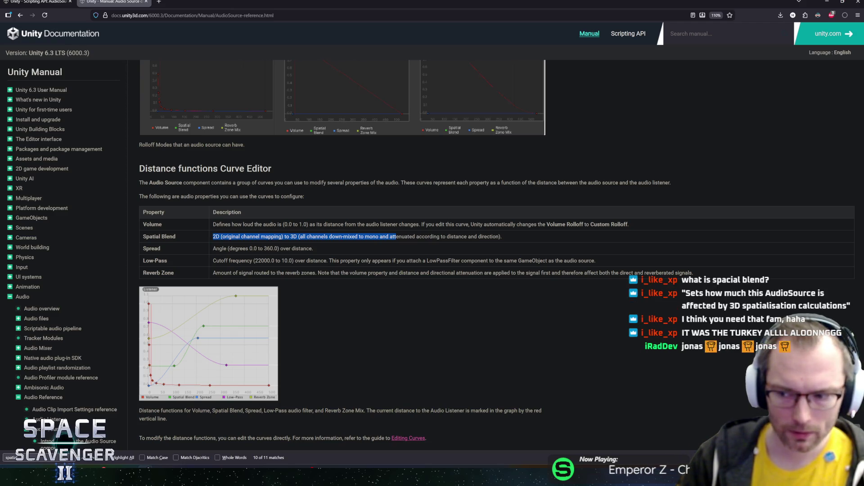
pyautogui.hotkey('alt', 'Tab')
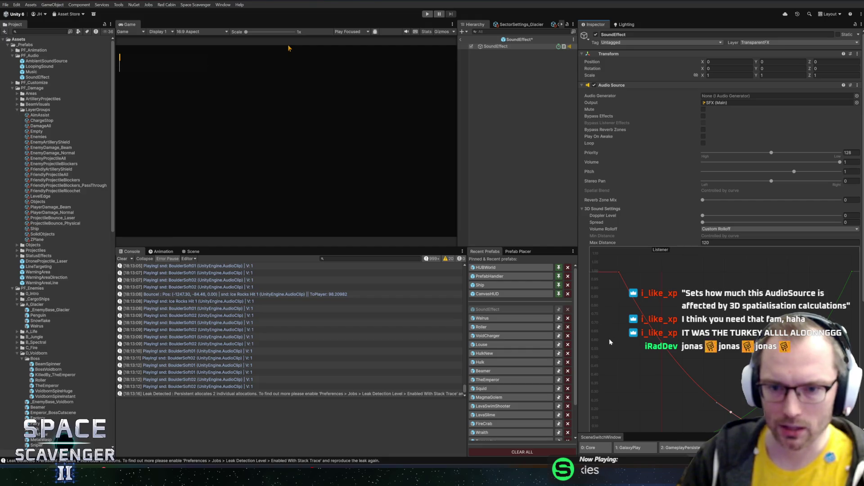
# Flatten the Spatial Blend curve at 1, with the start key set exactly to 1, then exit prefab mode.
pyautogui.moveTo(702, 434)
pyautogui.mouseDown()
pyautogui.moveTo(702, 444)
pyautogui.moveTo(697, 432)
pyautogui.mouseUp()
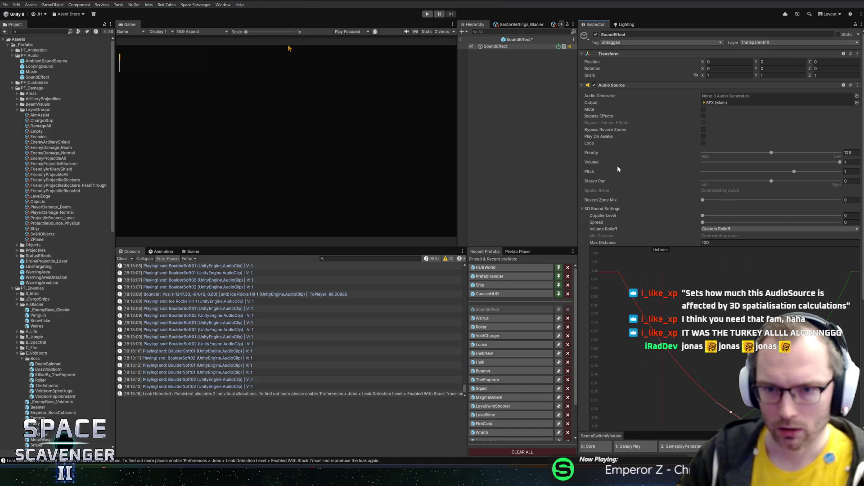
pyautogui.moveTo(579, 144); pyautogui.dragTo(649, 144)
pyautogui.scroll(-2, 773, 207)
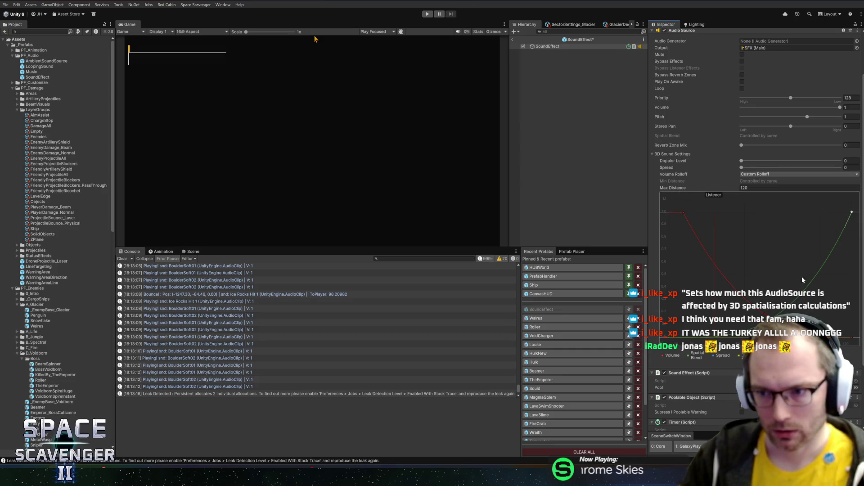
pyautogui.moveTo(848, 231); pyautogui.dragTo(800, 221)
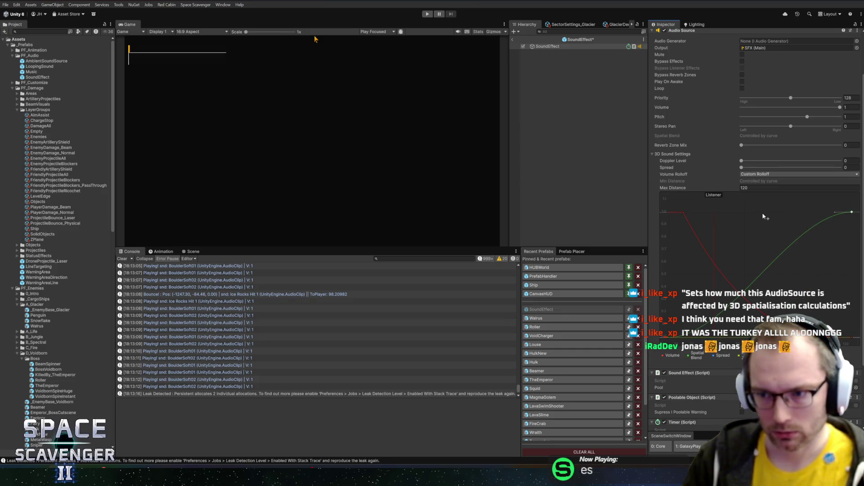
pyautogui.moveTo(662, 337)
pyautogui.mouseDown()
pyautogui.moveTo(653, 215)
pyautogui.moveTo(666, 233)
pyautogui.mouseUp()
pyautogui.click(688, 246)
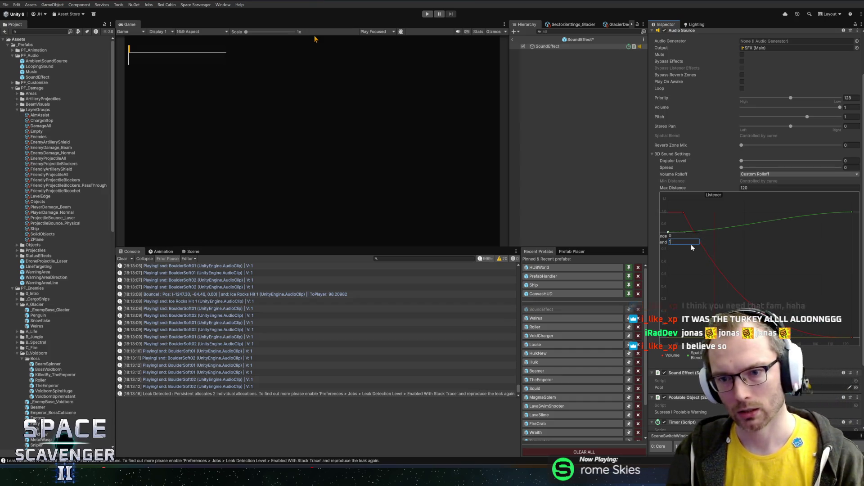
pyautogui.press('Return')
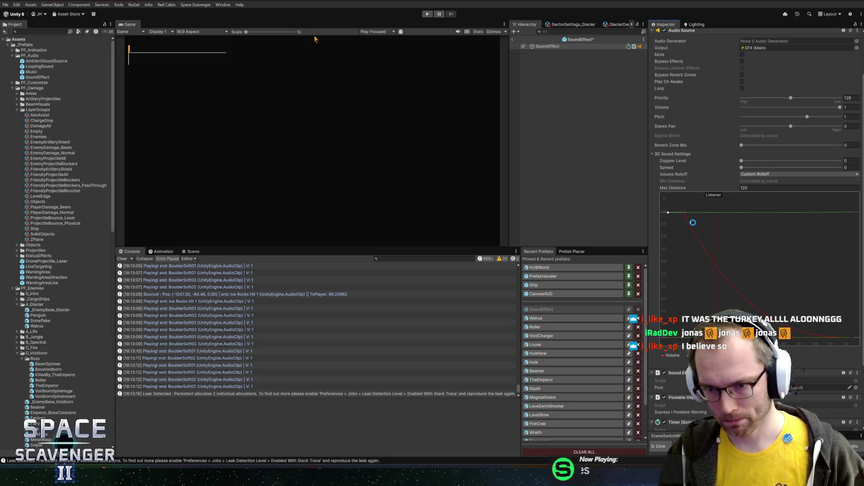
pyautogui.click(513, 40)
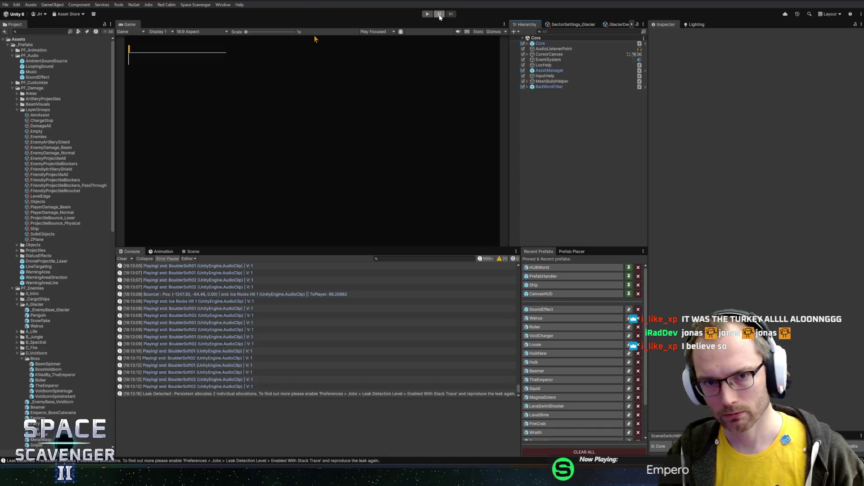
# Start play mode with the Game view maximized and run the 'debug damage' console command.
pyautogui.click(428, 14)
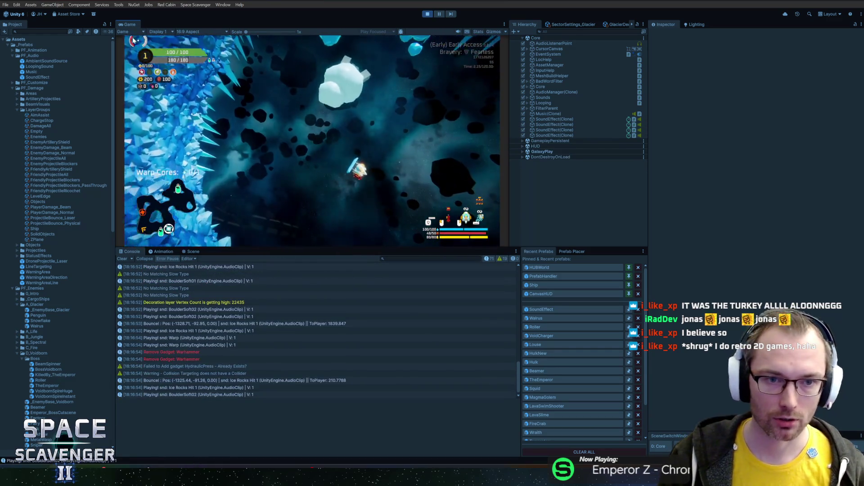
pyautogui.hotkey('shift', 'space')
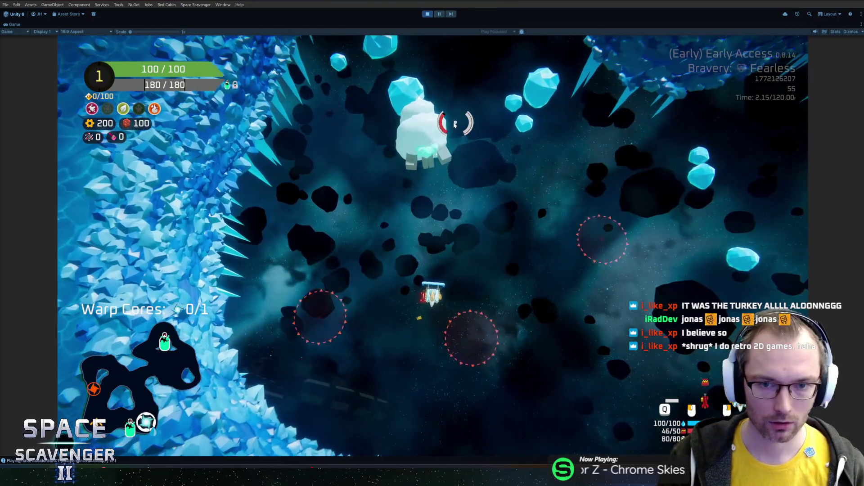
pyautogui.press('`')
pyautogui.write('debug damage')
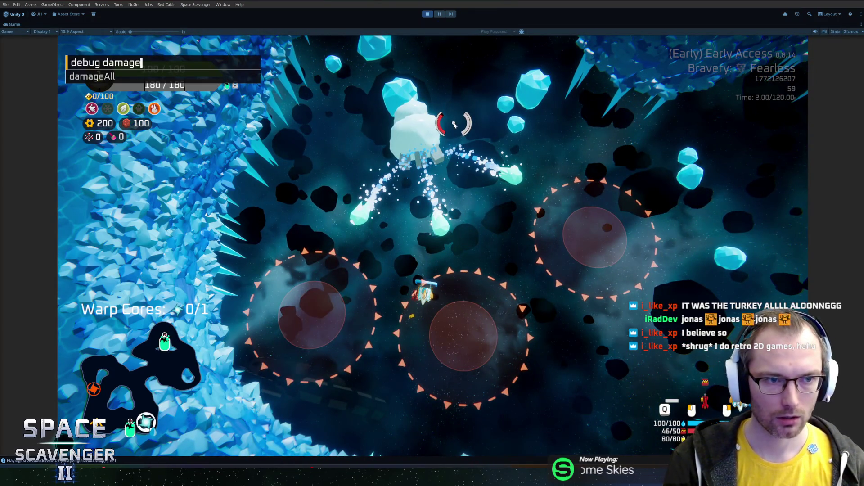
pyautogui.press('Return')
# Run the console command 'ship stats addFlat Range__Overall'.
pyautogui.press('`')
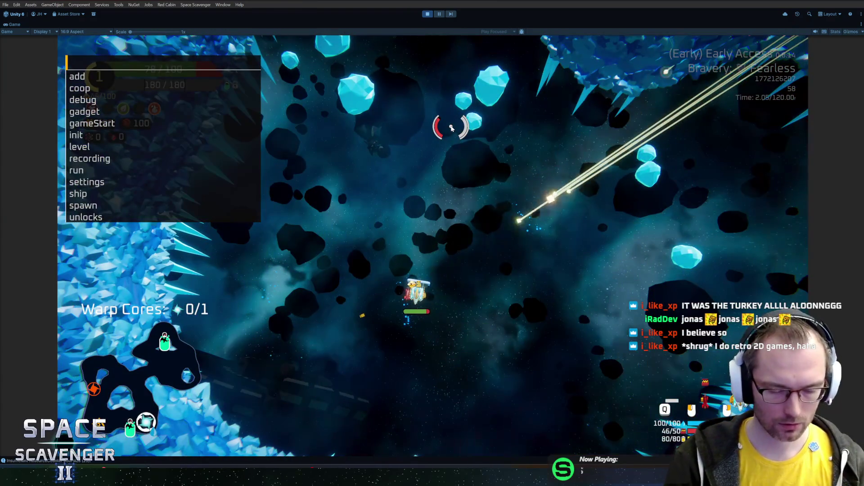
pyautogui.write('ship stats addm')
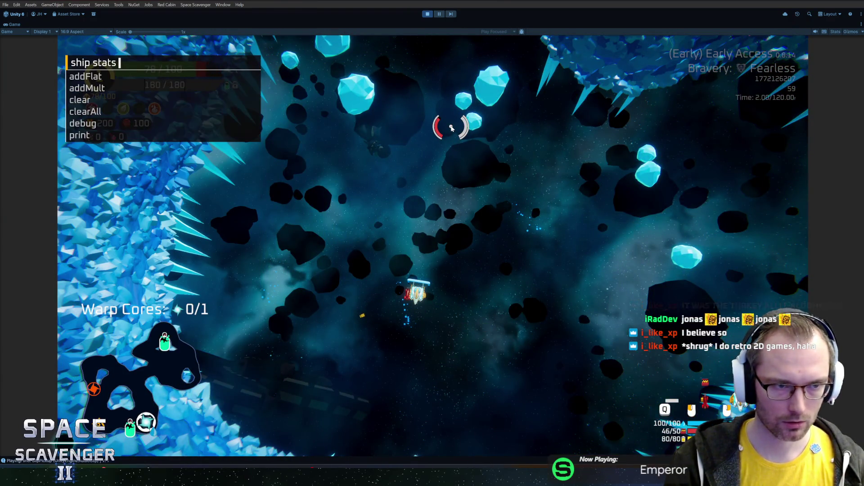
pyautogui.press('BackSpace')
pyautogui.write('Flat ov')
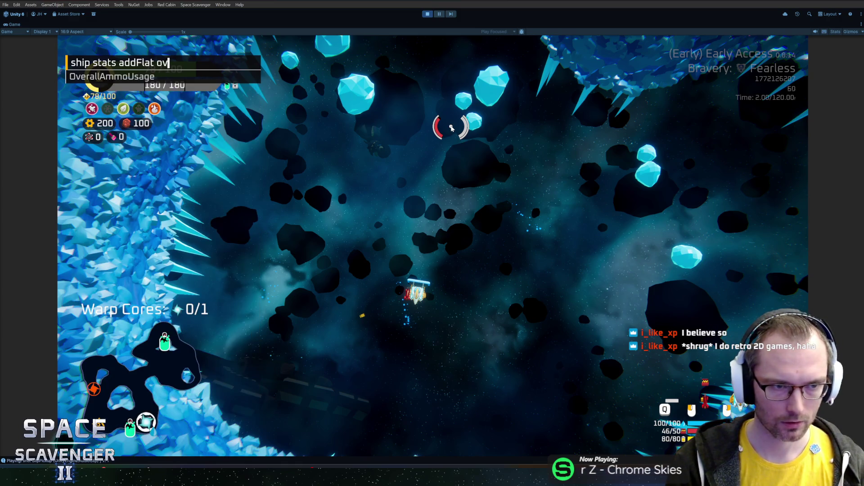
pyautogui.press('BackSpace')
pyautogui.press('BackSpace')
pyautogui.write('rang')
pyautogui.press('Tab')
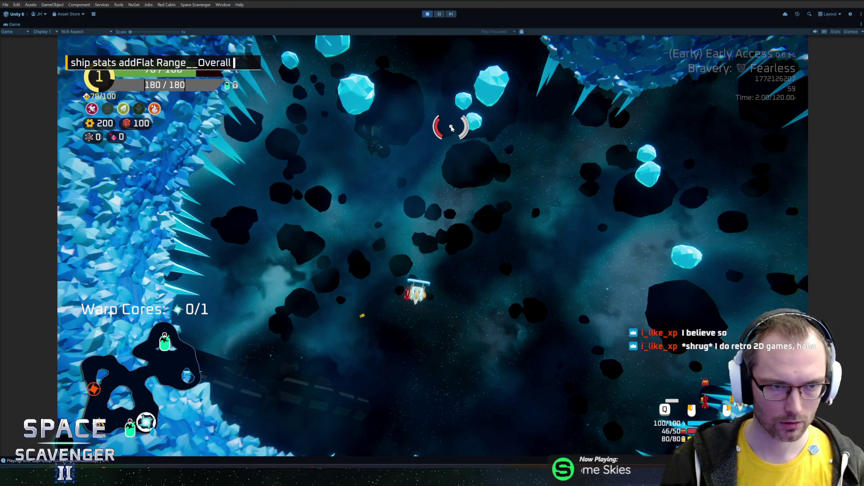
pyautogui.press('Return')
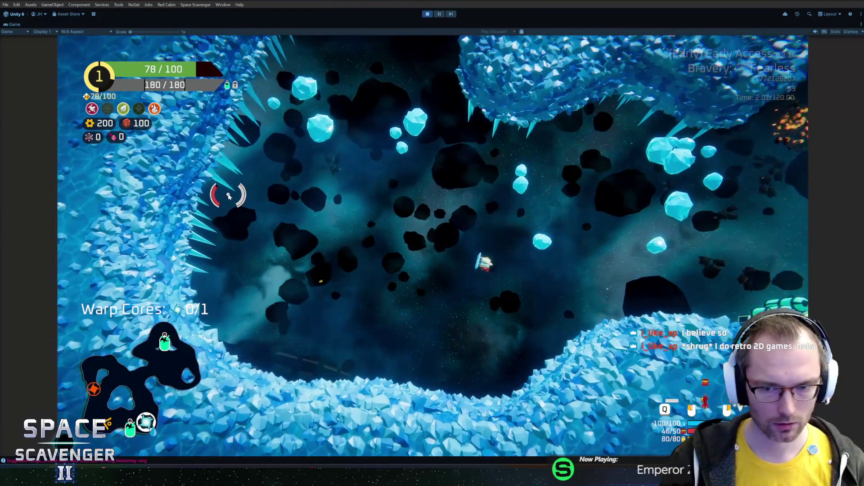
# Fly the ship through the asteroid field, firing repeated shots at the reticle.
pyautogui.click(226, 182)
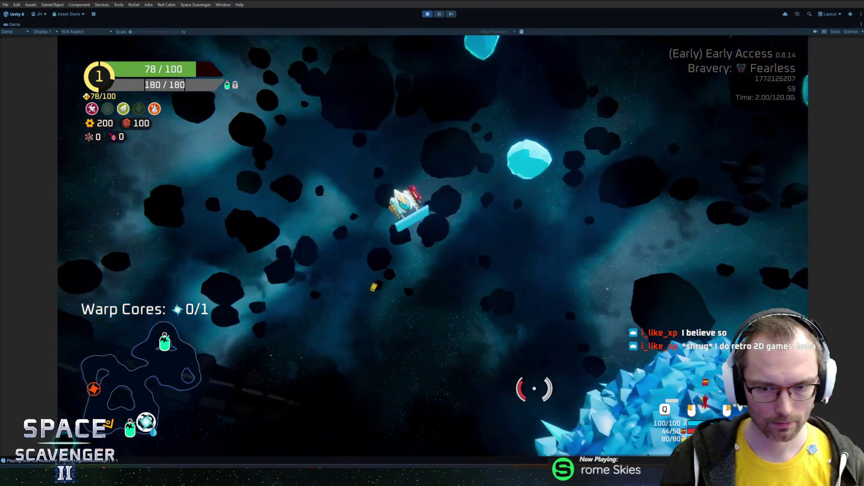
pyautogui.click(522, 387)
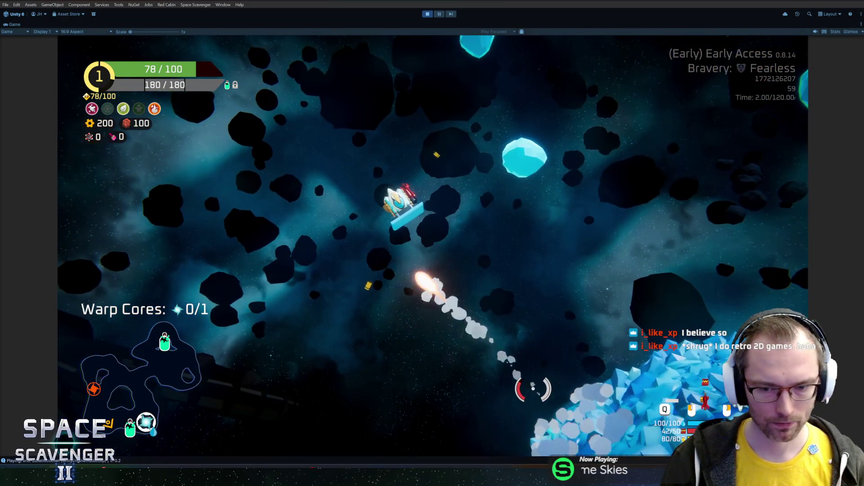
pyautogui.click(428, 399)
pyautogui.click(311, 382)
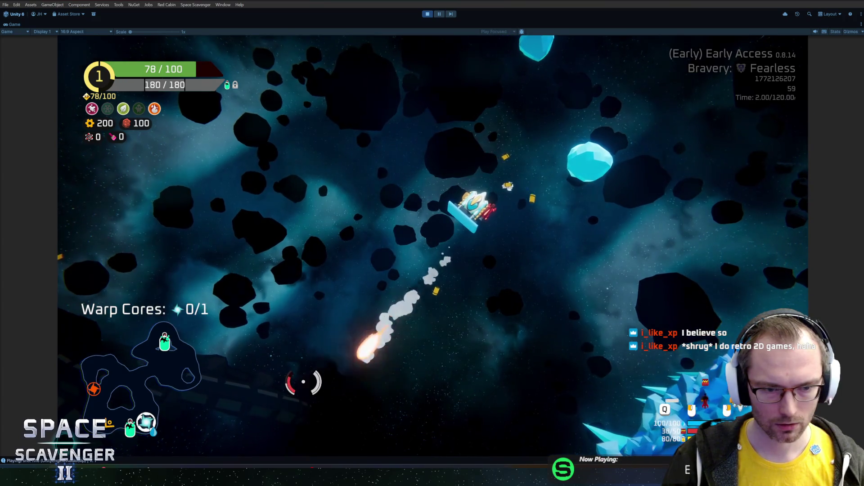
pyautogui.click(229, 373)
pyautogui.click(214, 373)
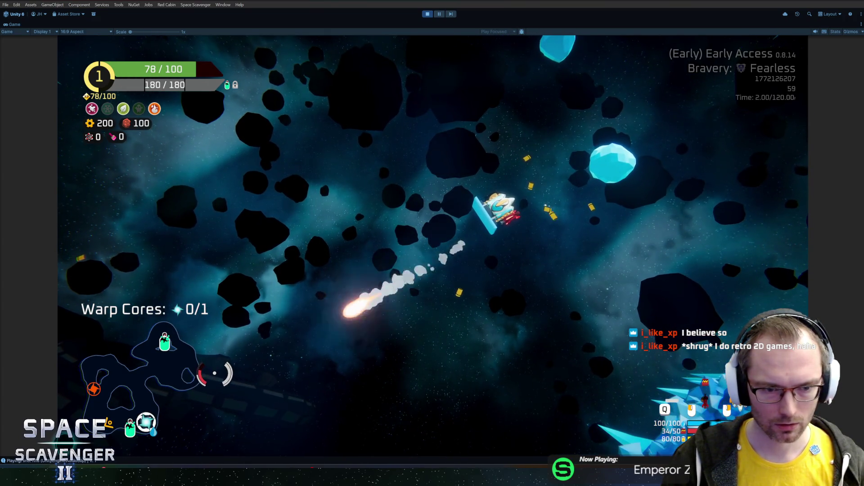
pyautogui.click(215, 365)
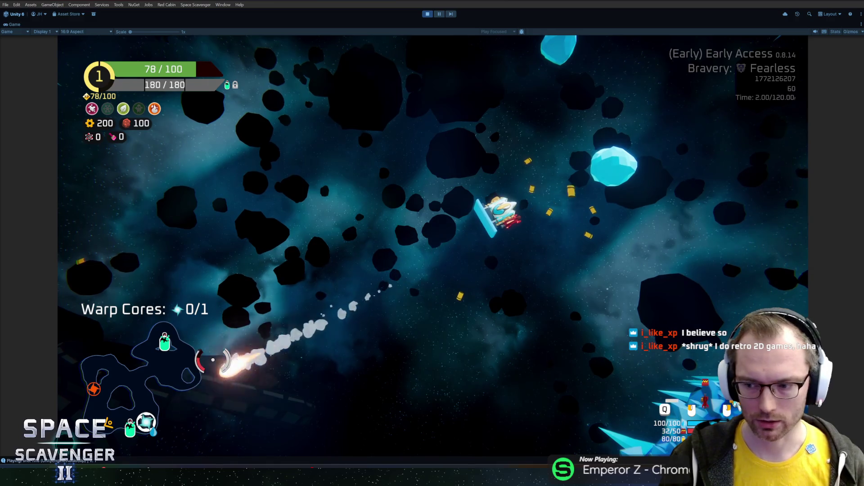
pyautogui.click(213, 360)
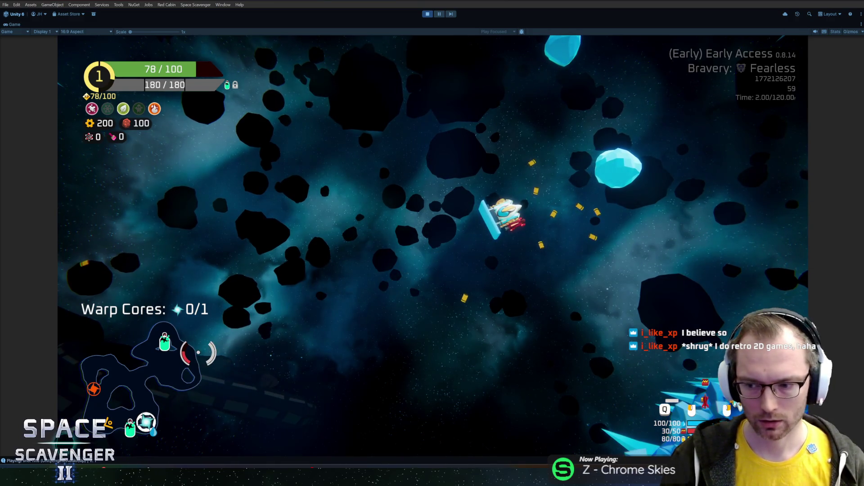
pyautogui.click(176, 310)
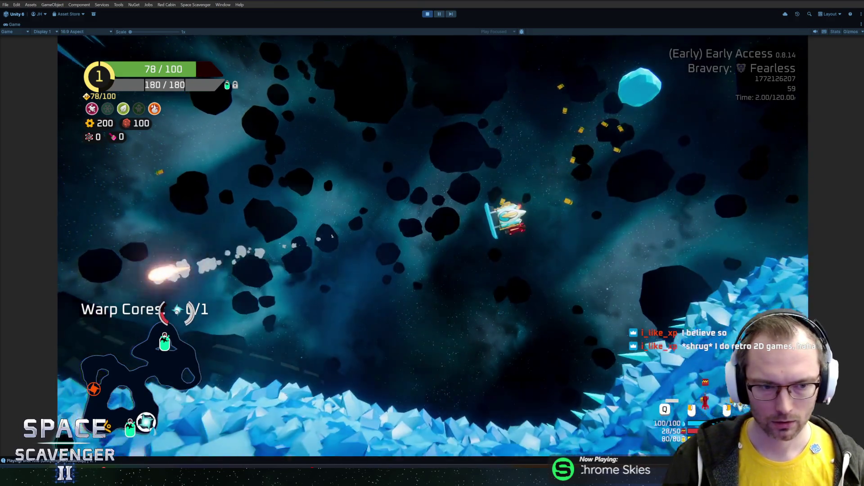
pyautogui.click(111, 252)
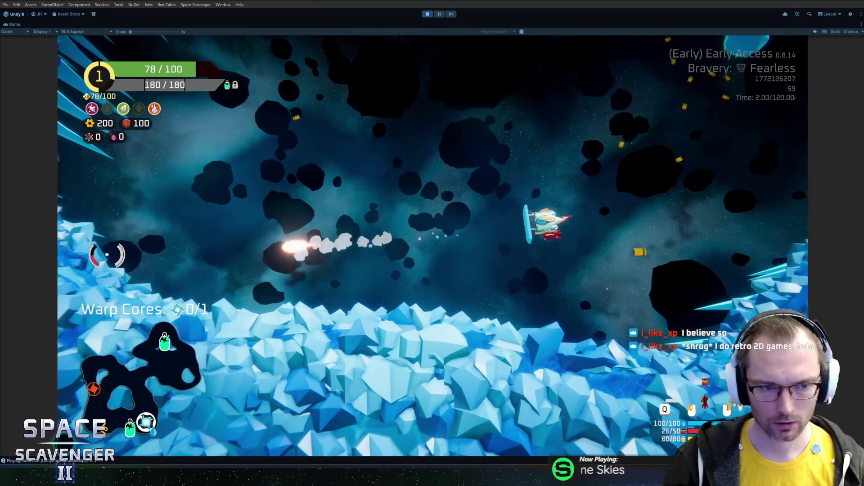
pyautogui.click(108, 253)
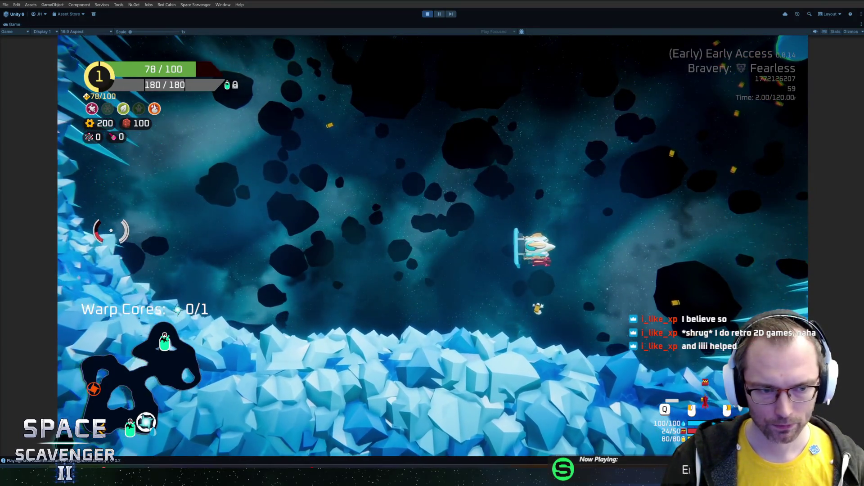
pyautogui.click(110, 251)
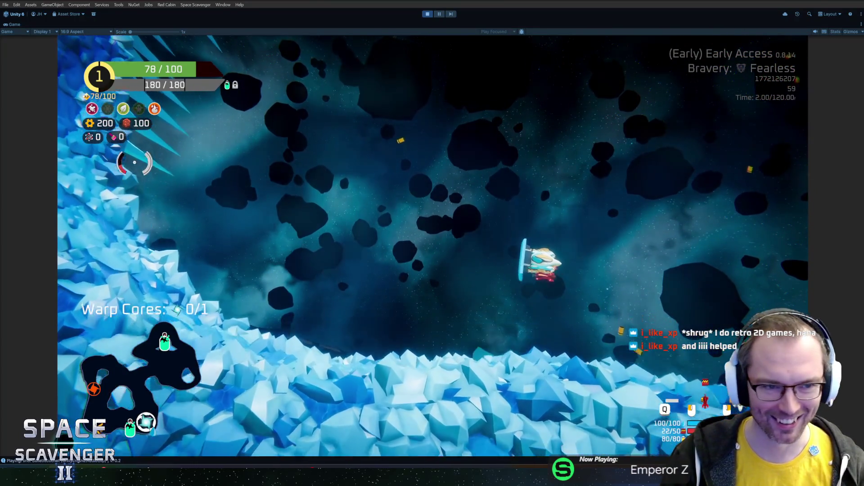
pyautogui.click(135, 193)
pyautogui.click(173, 119)
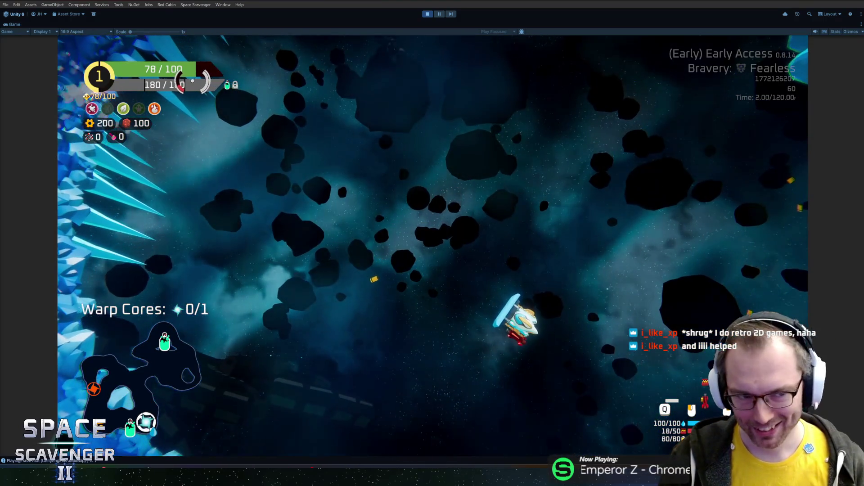
pyautogui.click(209, 80)
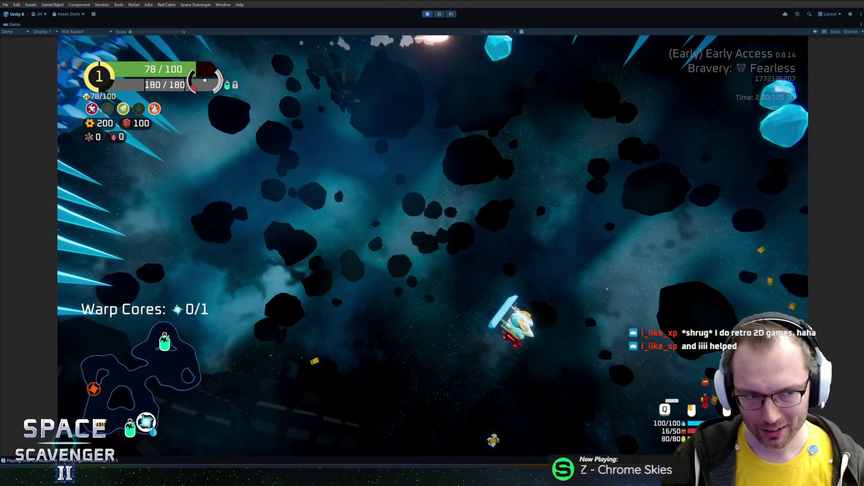
pyautogui.click(206, 80)
pyautogui.click(205, 80)
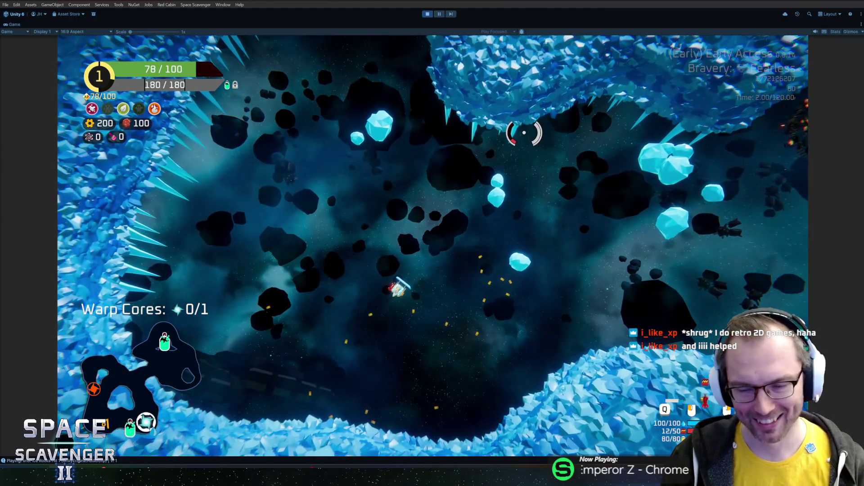
# Launch missiles at asteroids until the last one is used, then fire a stream of shots.
pyautogui.click(545, 135)
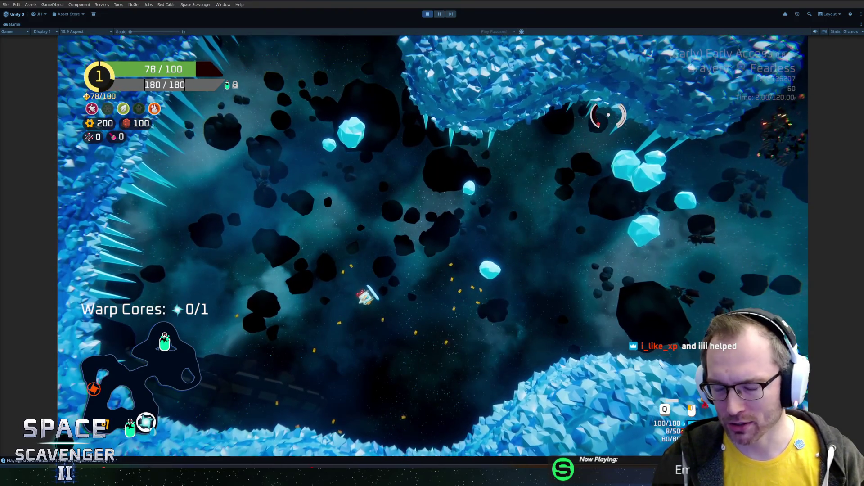
pyautogui.click(615, 110)
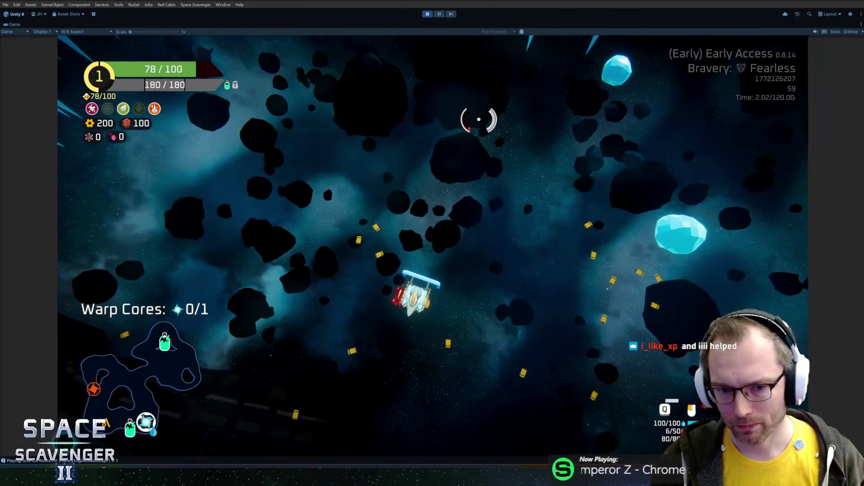
pyautogui.click(482, 113)
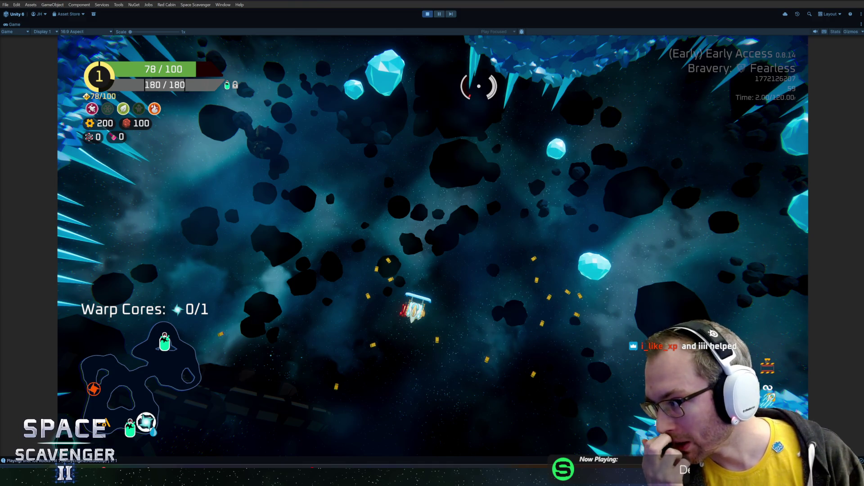
pyautogui.click(510, 178)
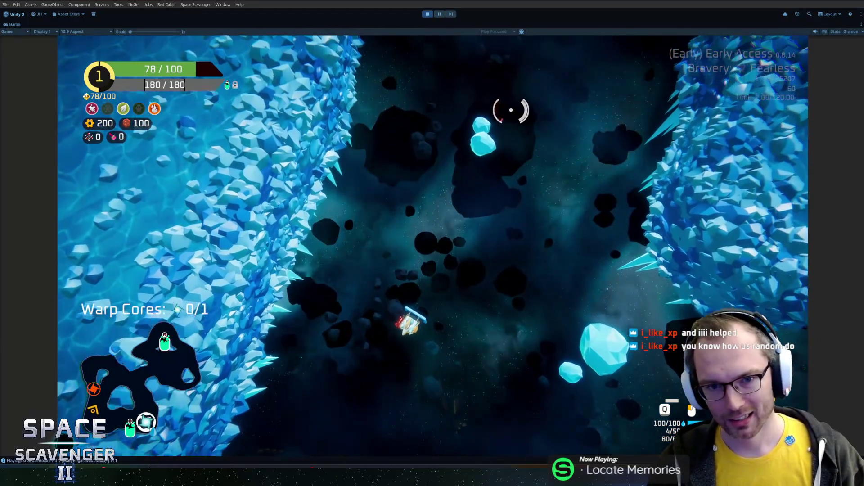
pyautogui.click(514, 111)
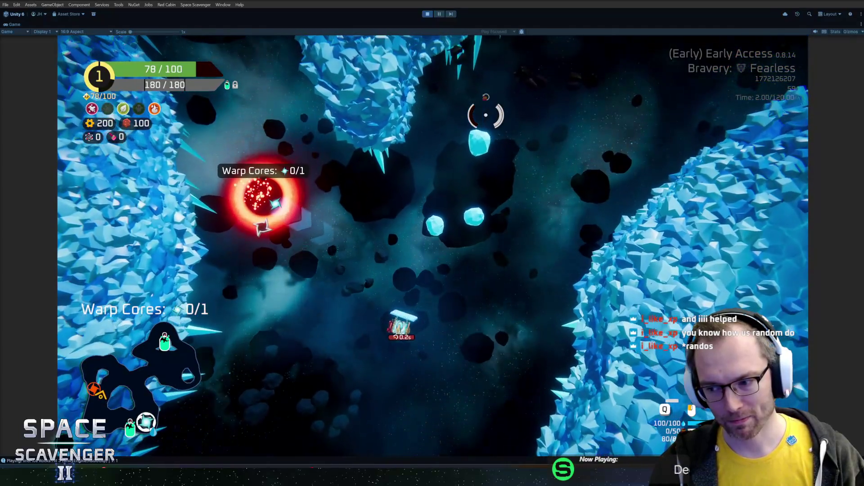
pyautogui.click(484, 116)
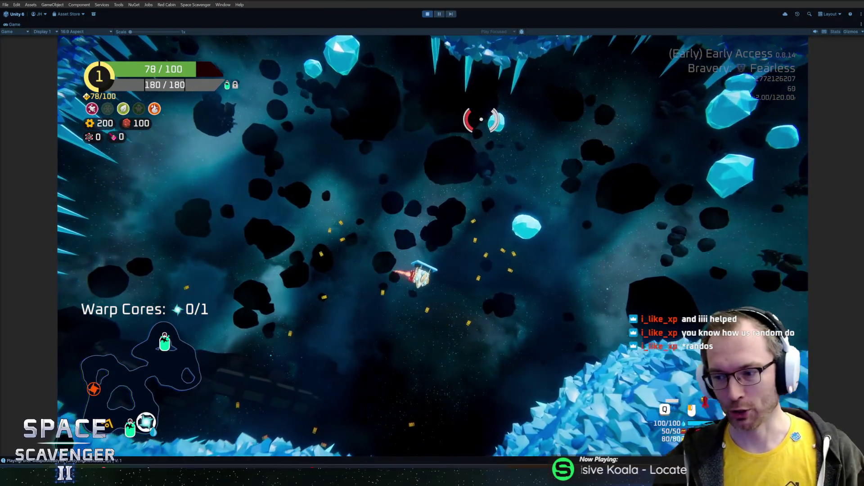
# Dash the ship, claim the XP reward at the oxygen station, and restore the full editor layout.
pyautogui.press('space')
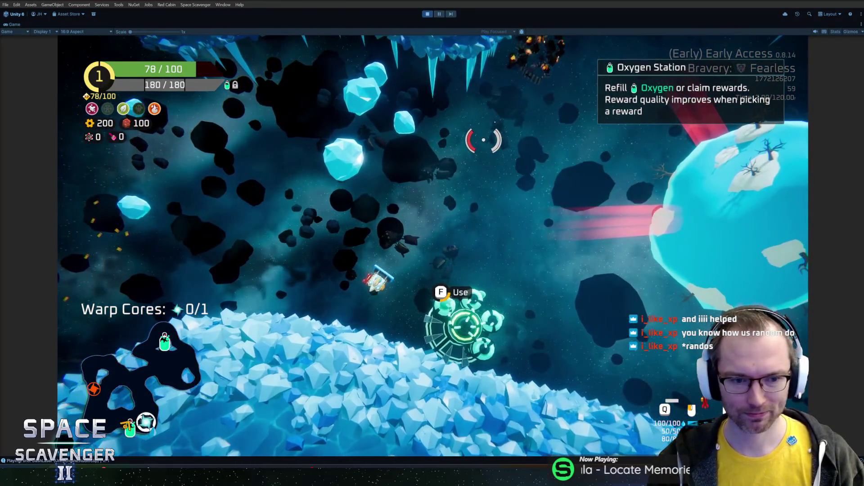
pyautogui.press('Right')
pyautogui.press('Right')
pyautogui.press('Return')
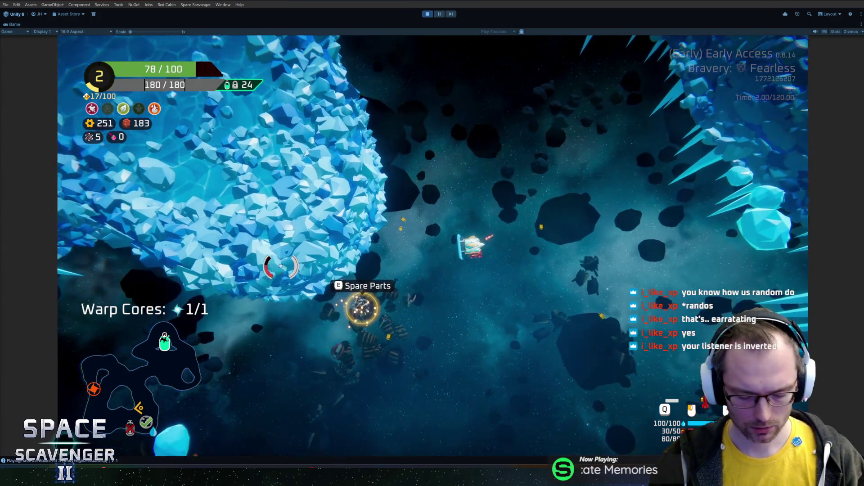
pyautogui.hotkey('shift', 'space')
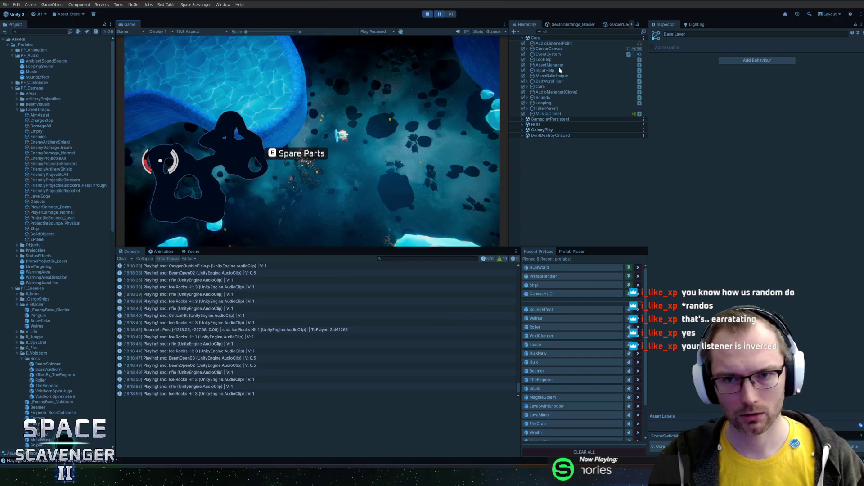
# Frame AudioListenerPoint in the Scene view, set its Y rotation to 0, and maximize the Game view.
pyautogui.click(561, 43)
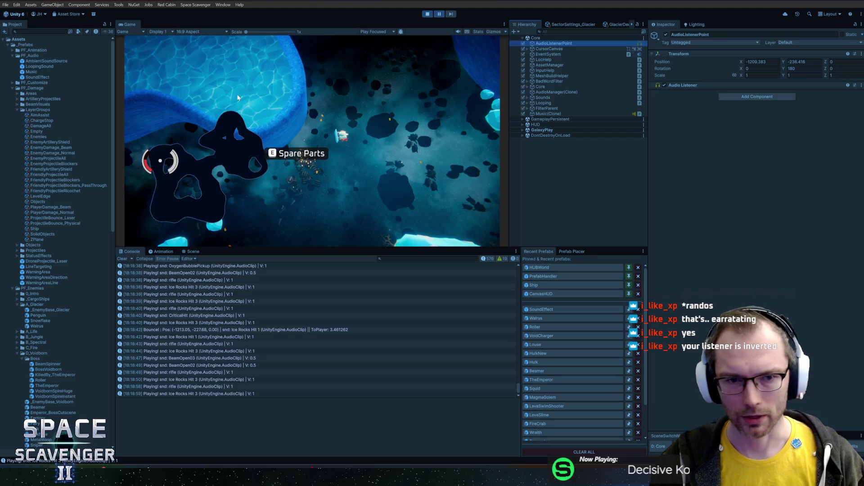
pyautogui.click(192, 252)
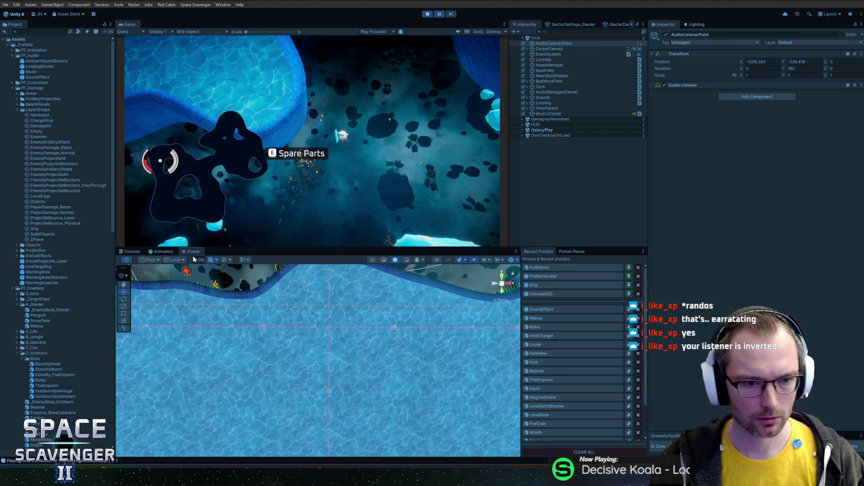
pyautogui.doubleClick(550, 44)
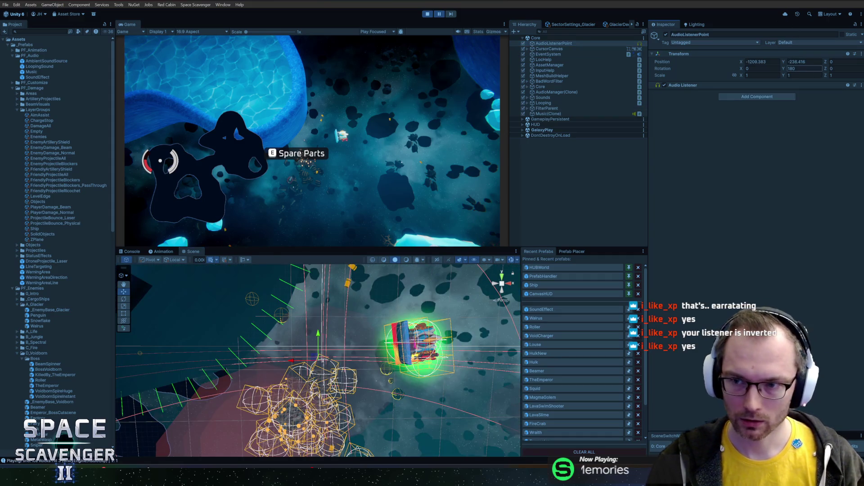
pyautogui.write('0')
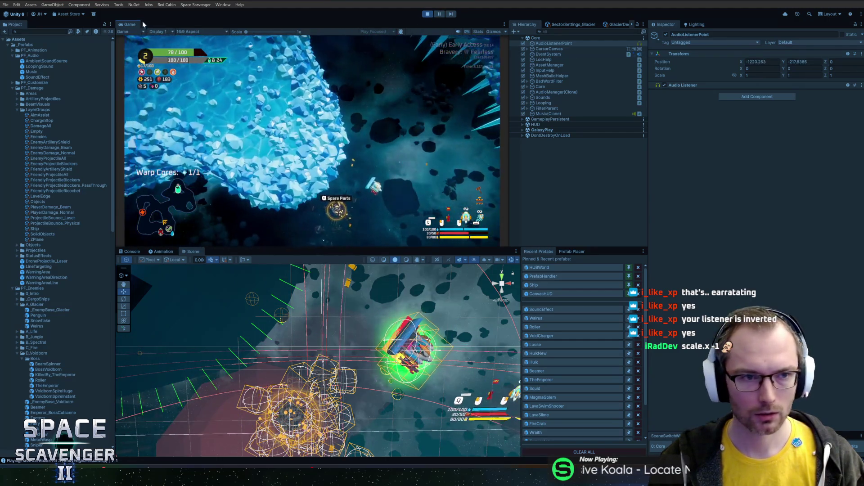
pyautogui.doubleClick(129, 22)
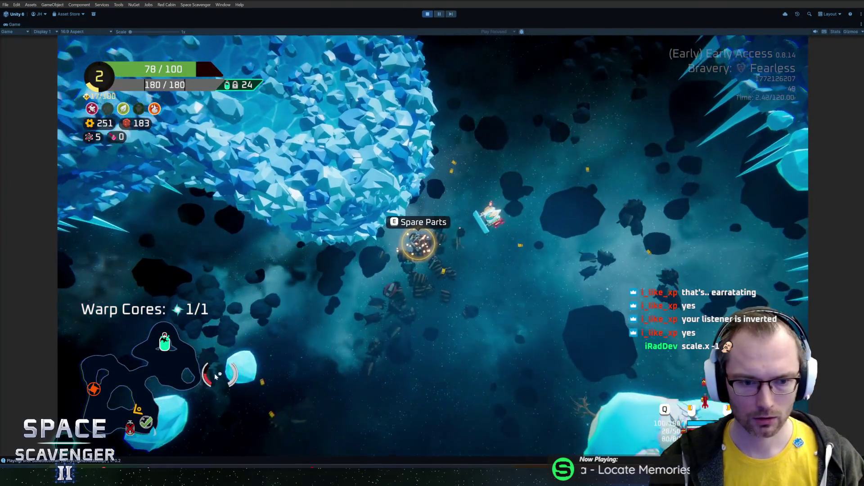
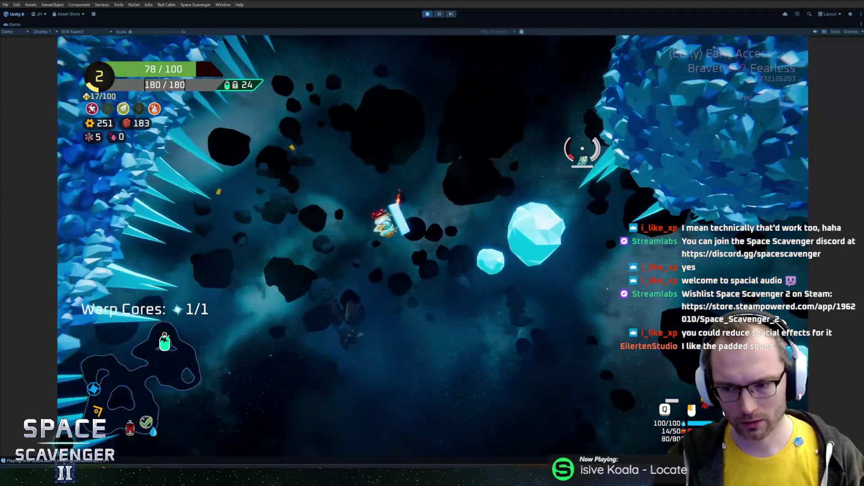
# Shoot the large ice crystal and attach the Spare Parts module to the ship.
pyautogui.click(582, 148)
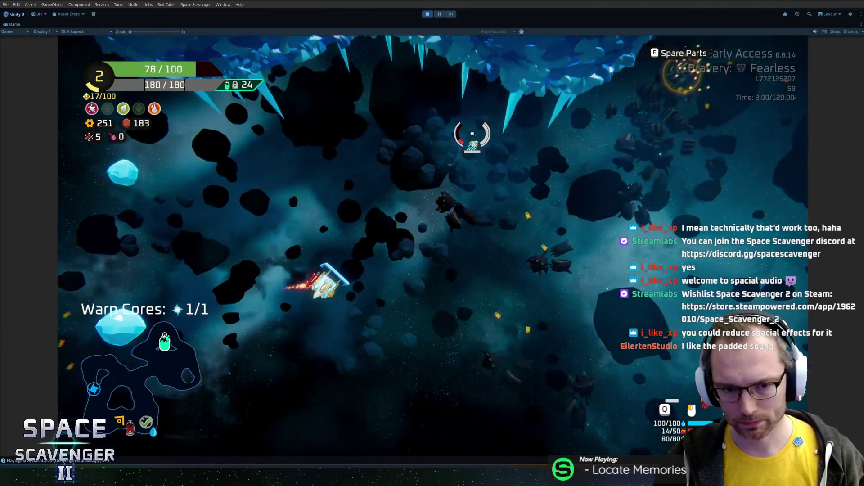
pyautogui.rightClick(460, 133)
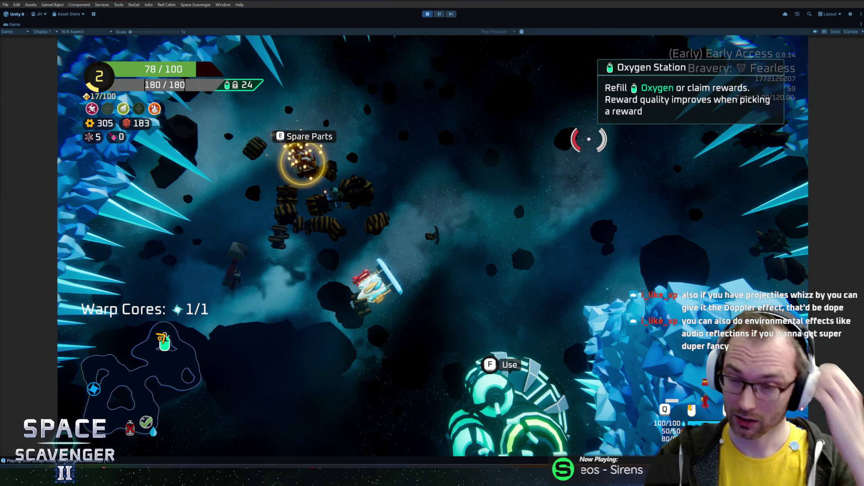
pyautogui.press('w')
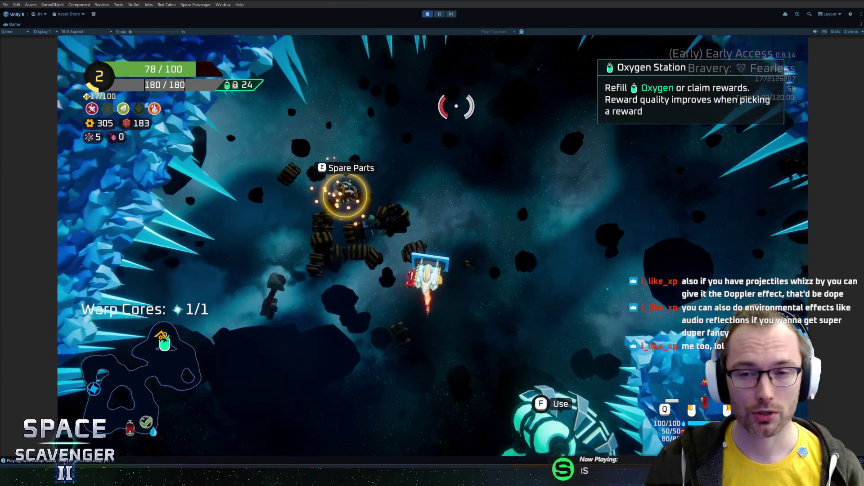
pyautogui.press('e')
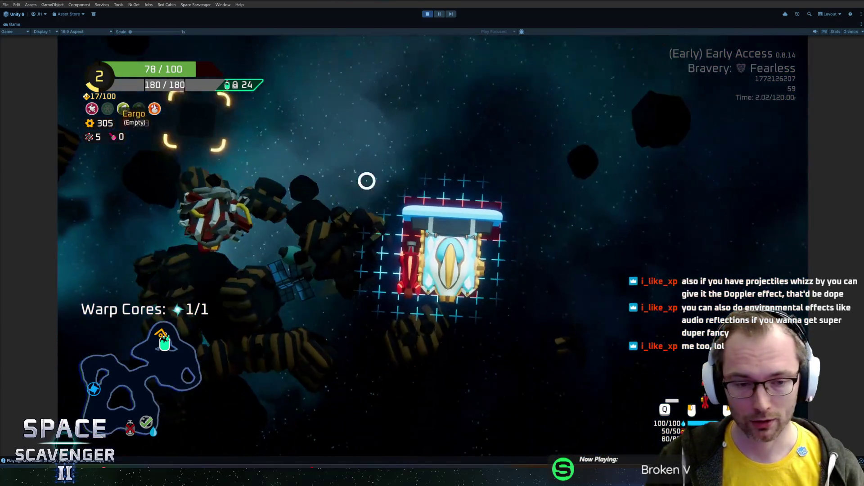
pyautogui.click(315, 234)
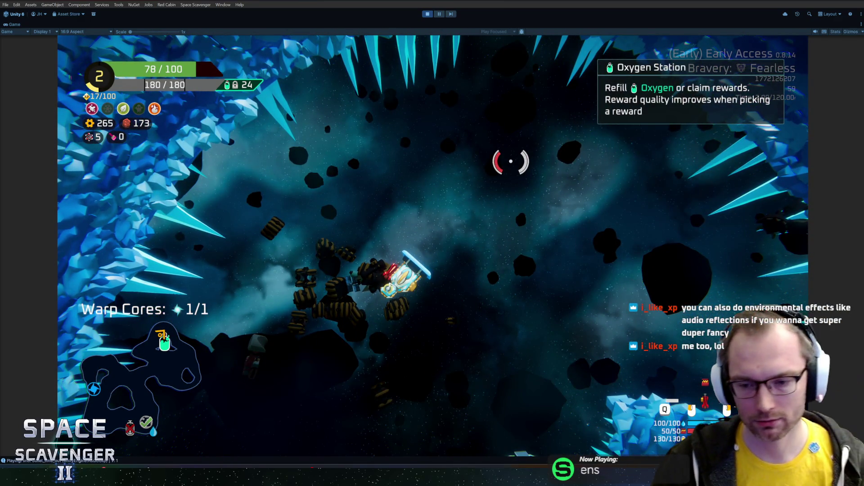
# Fly on through the ice cave firing at debris, then stop play mode.
pyautogui.press('w')
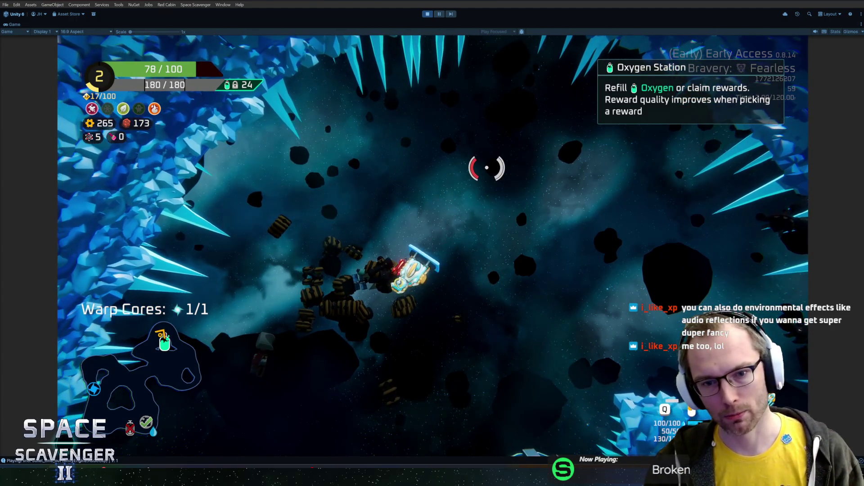
pyautogui.press('w')
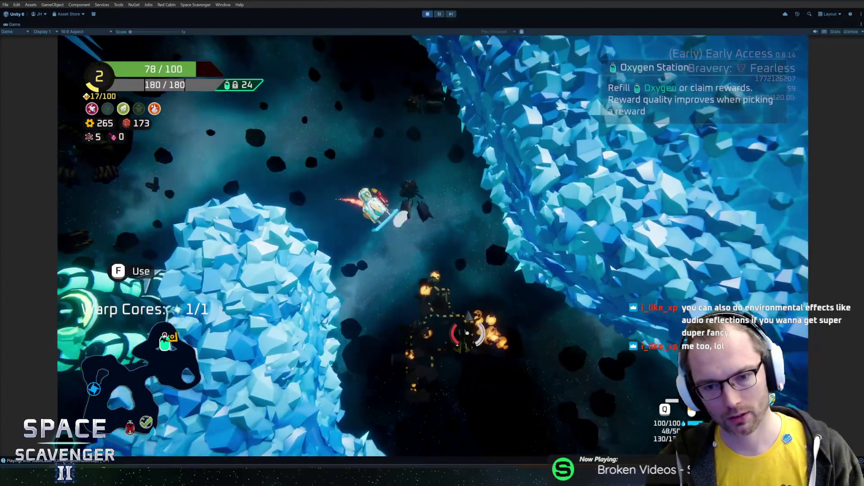
pyautogui.press('s')
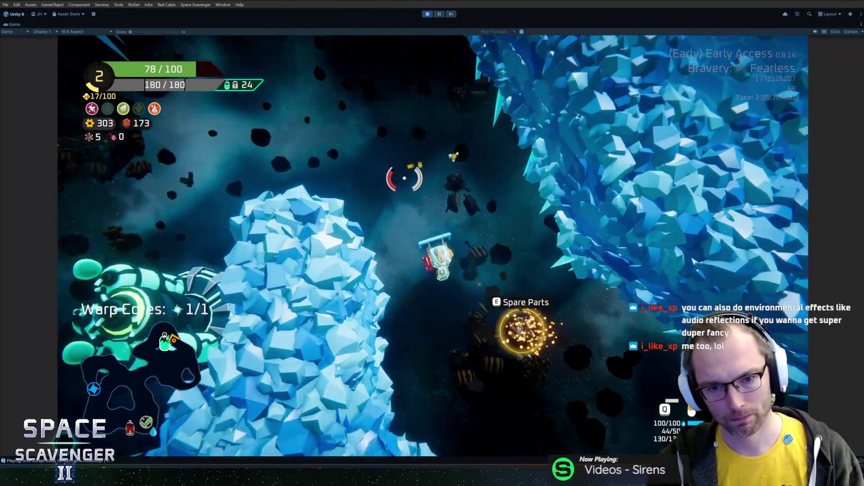
pyautogui.hotkey('ctrl', 'p')
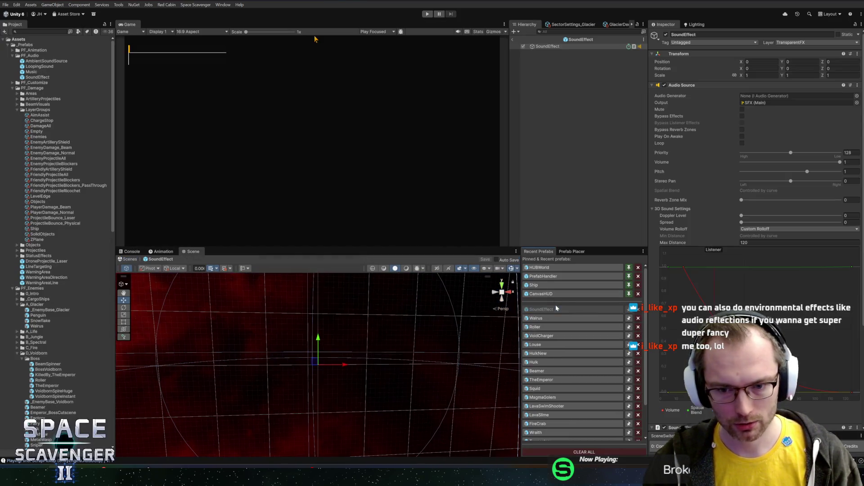
# Add a key to the SoundEffect volume rolloff curve, then exit the prefab and play maximized.
pyautogui.doubleClick(701, 267)
pyautogui.rightClick(669, 266)
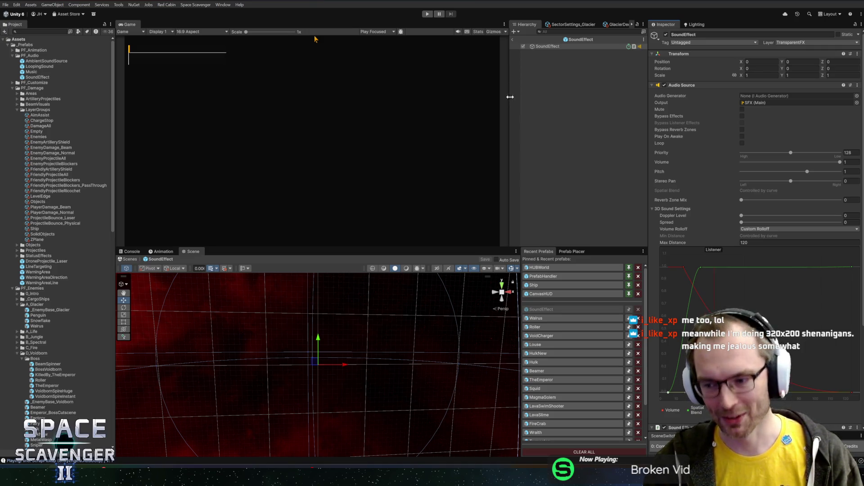
pyautogui.click(514, 41)
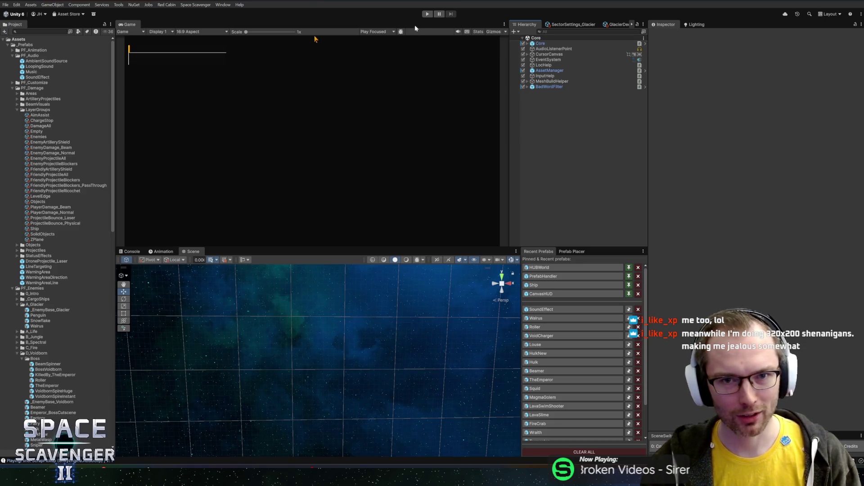
pyautogui.click(428, 14)
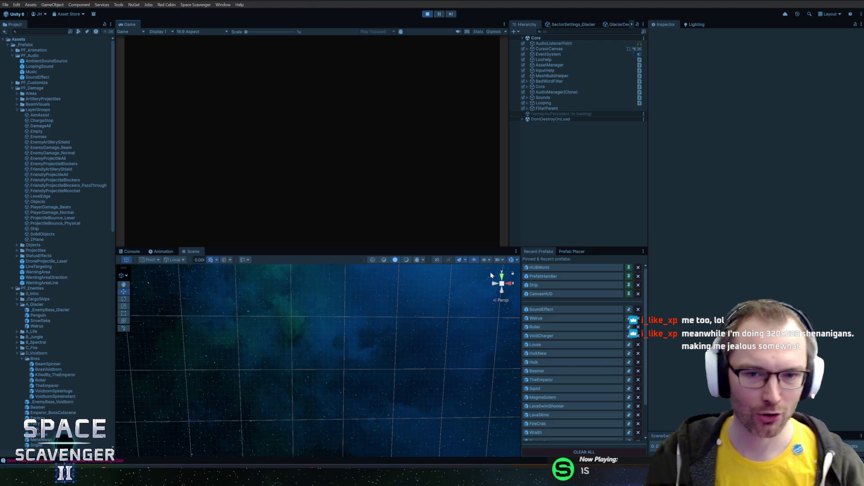
pyautogui.doubleClick(126, 24)
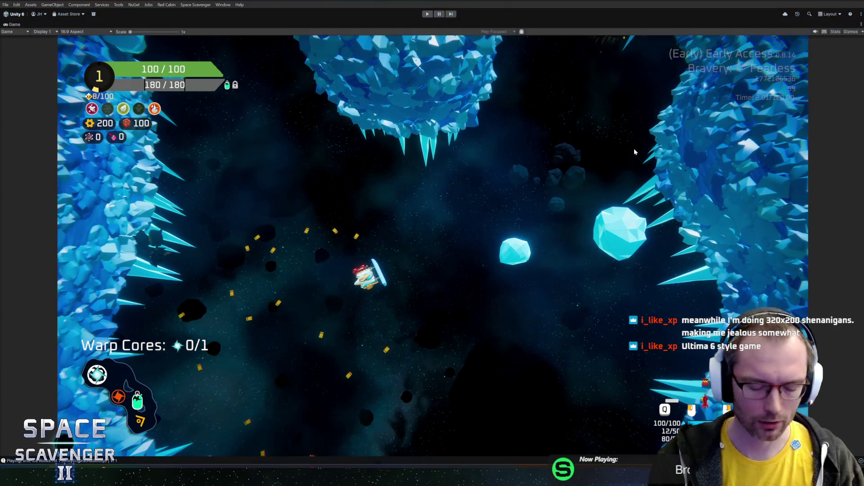
# Stop the game, inspect AudioListenerPoint, and restart play mode with the Game view maximized.
pyautogui.hotkey('ctrl', 'p')
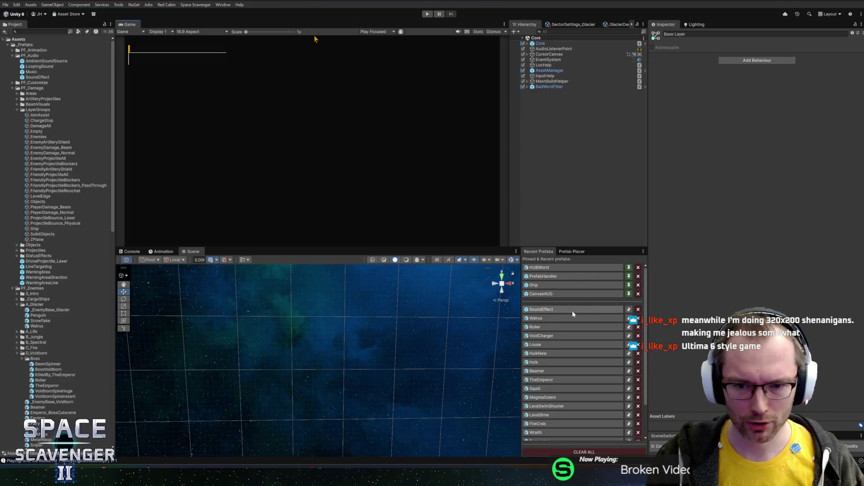
pyautogui.click(568, 48)
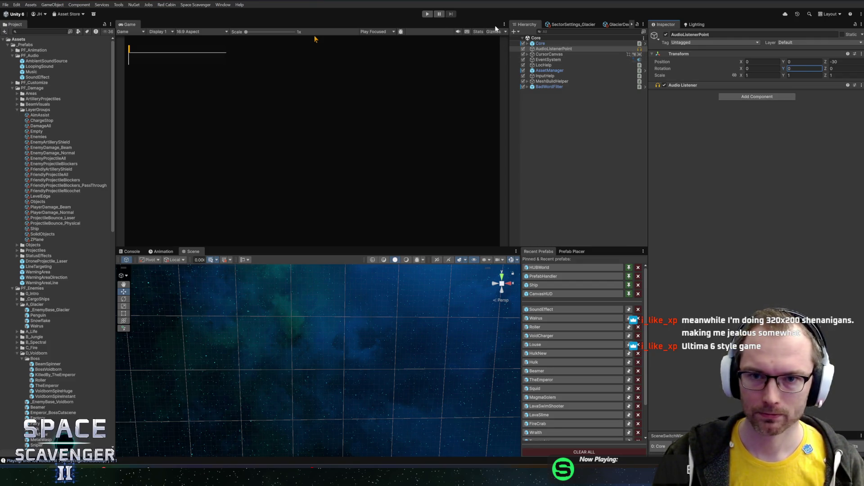
pyautogui.click(427, 15)
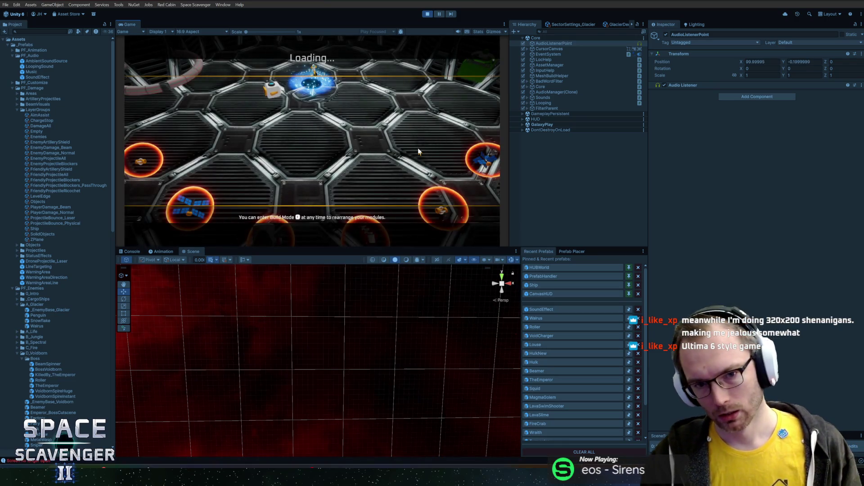
pyautogui.doubleClick(127, 24)
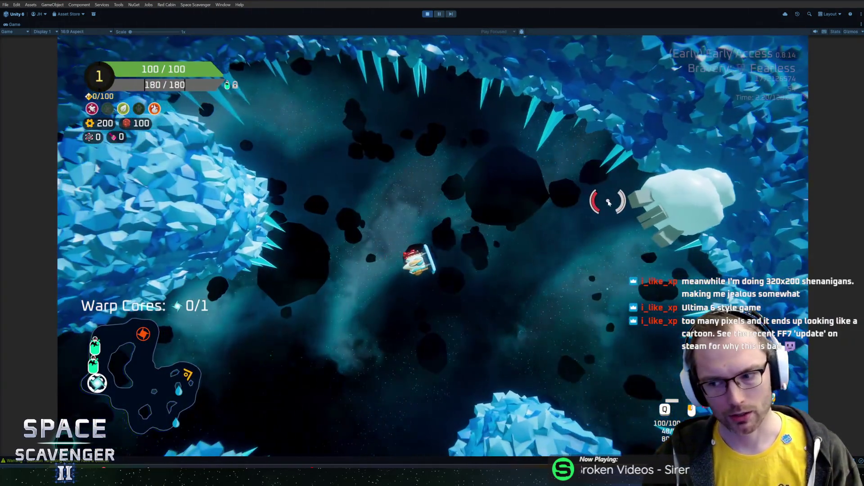
# Destroy the ice creature and crystal enemies while flying up the cave, then stop play mode.
pyautogui.click(608, 198)
pyautogui.moveTo(609, 202)
pyautogui.mouseDown()
pyautogui.moveTo(405, 386)
pyautogui.moveTo(382, 363)
pyautogui.moveTo(439, 378)
pyautogui.moveTo(332, 353)
pyautogui.moveTo(406, 360)
pyautogui.moveTo(251, 303)
pyautogui.moveTo(260, 309)
pyautogui.moveTo(325, 278)
pyautogui.moveTo(276, 293)
pyautogui.moveTo(295, 340)
pyautogui.moveTo(336, 330)
pyautogui.moveTo(318, 312)
pyautogui.moveTo(299, 264)
pyautogui.moveTo(384, 198)
pyautogui.moveTo(327, 215)
pyautogui.mouseUp()
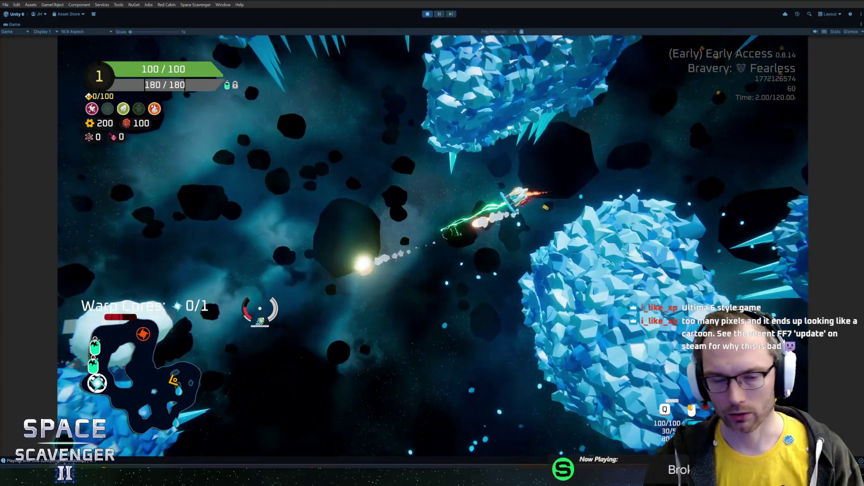
pyautogui.press('w')
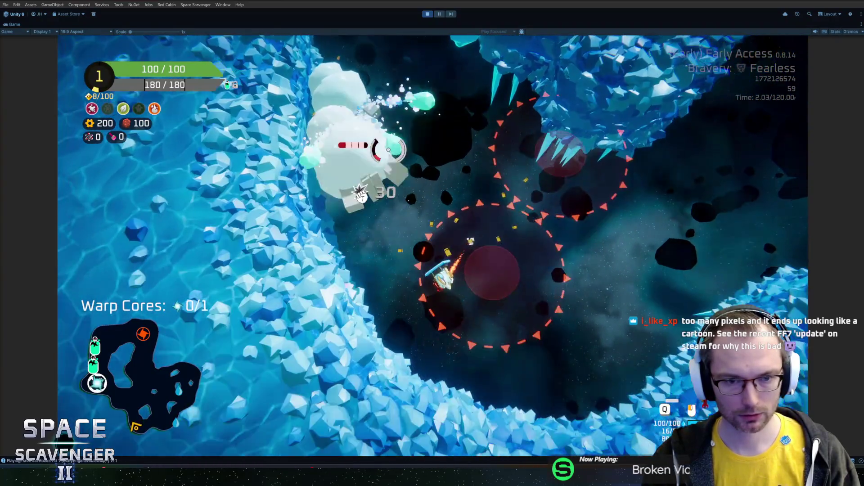
pyautogui.press('w')
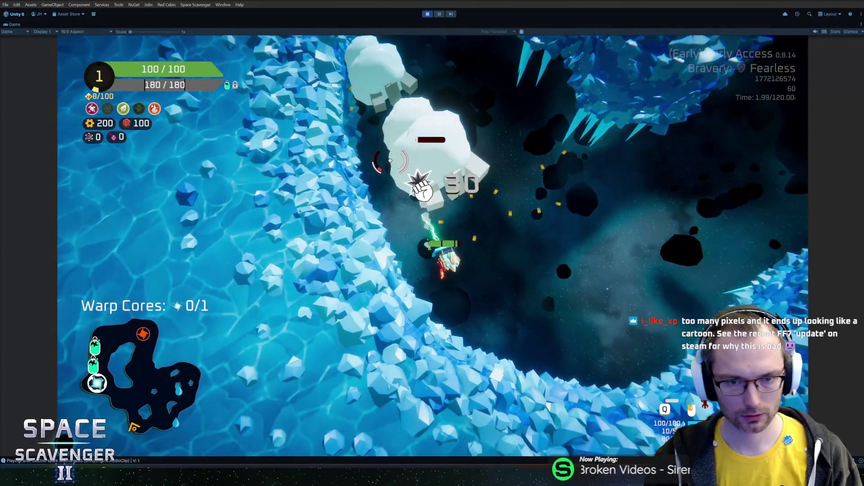
pyautogui.press('w')
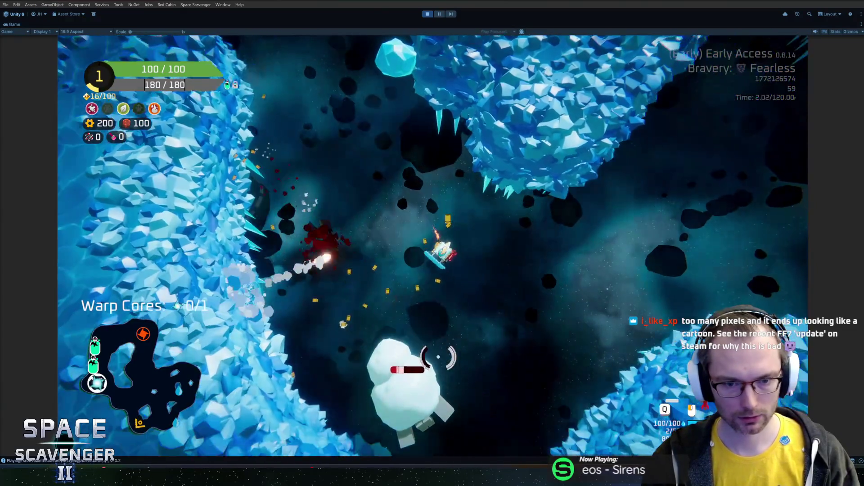
pyautogui.press('w')
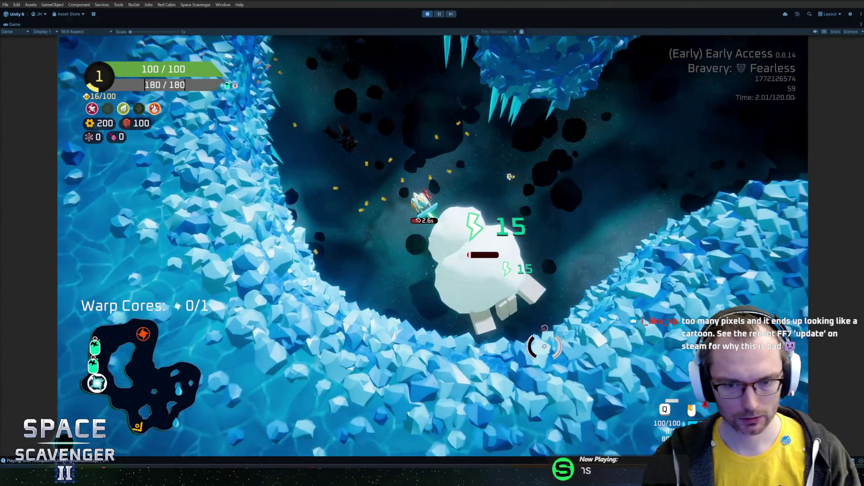
pyautogui.press('w')
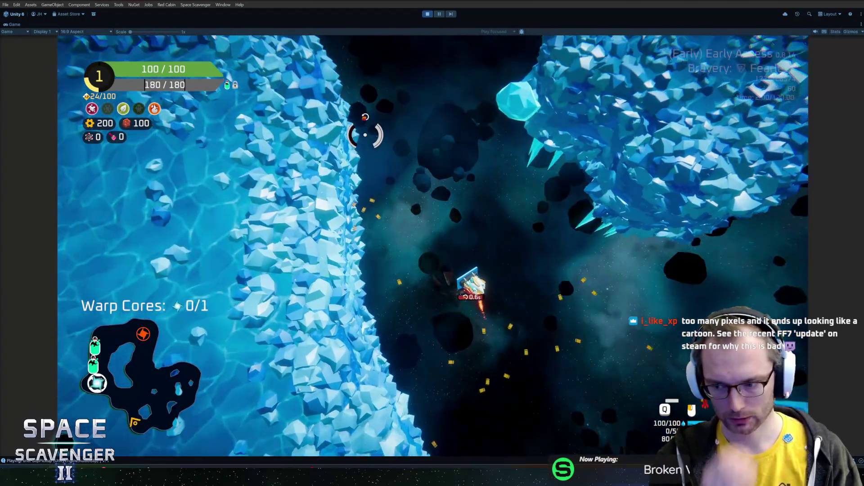
pyautogui.press('w')
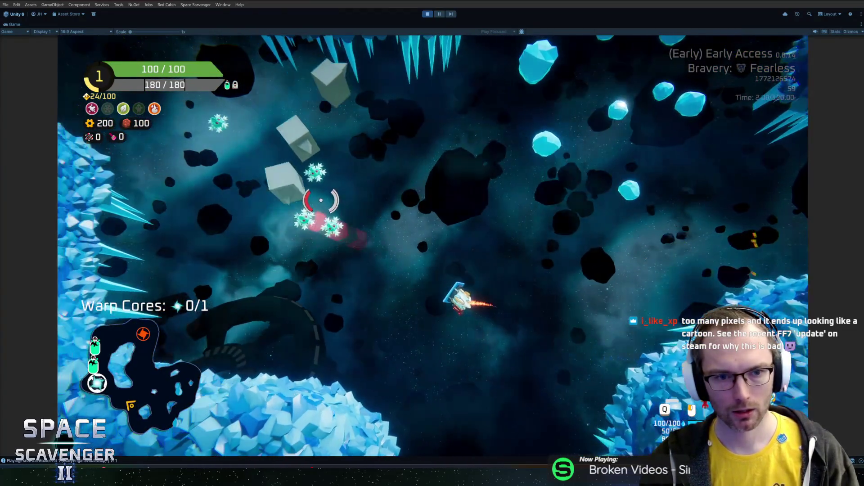
pyautogui.press('w')
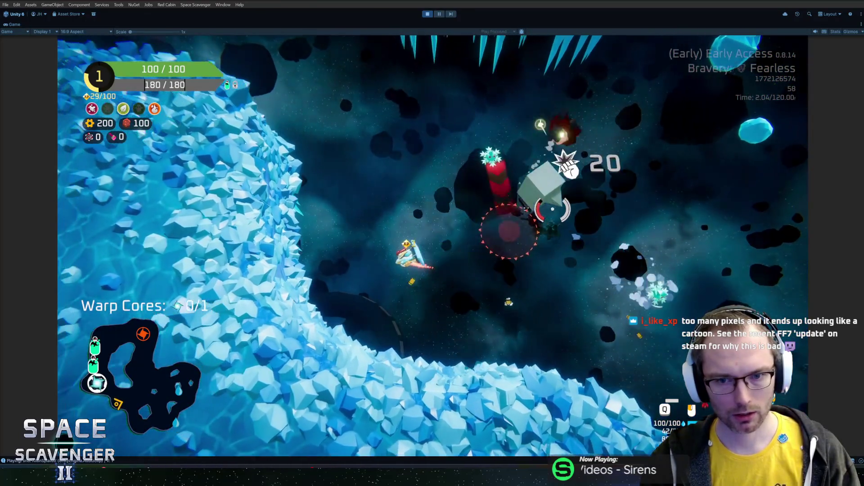
pyautogui.press('w')
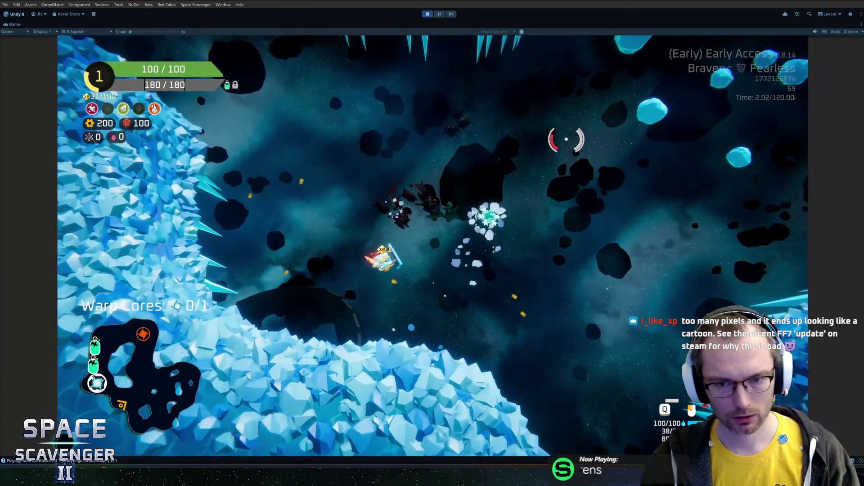
pyautogui.hotkey('ctrl', 'p')
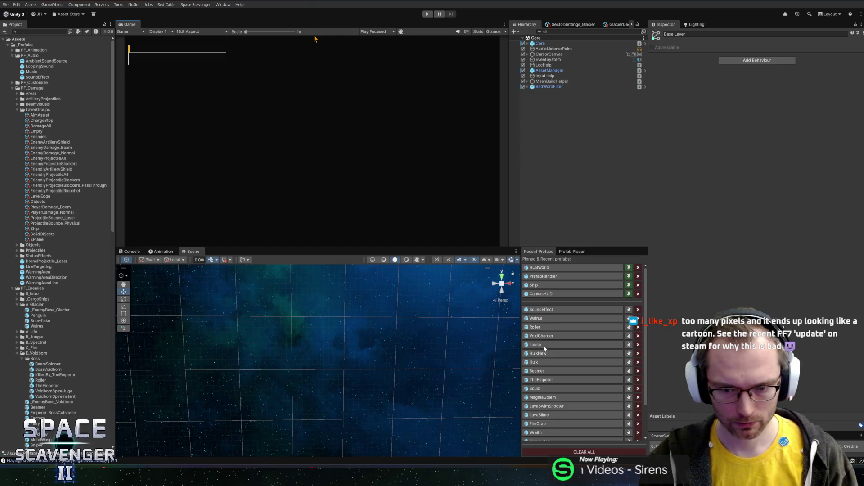
# Open the Glacier Snowflake enemy prefab from the Project panel in Prefab Mode.
pyautogui.scroll(-3, 553, 365)
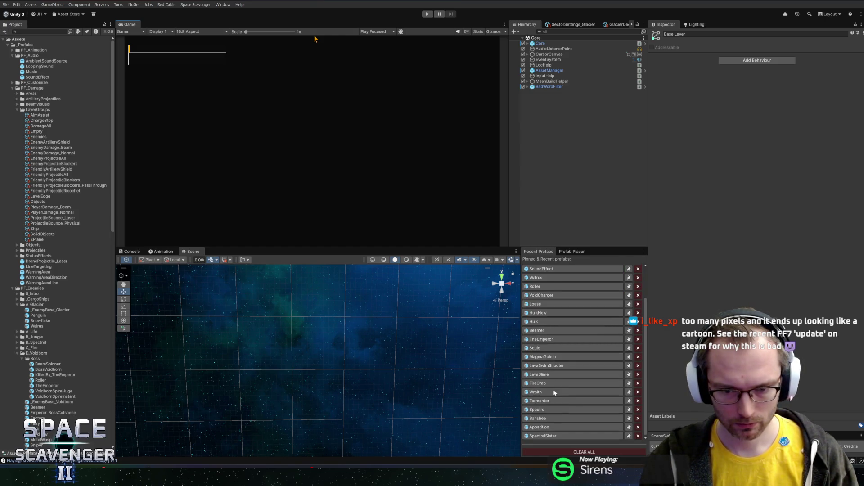
pyautogui.scroll(3, 550, 380)
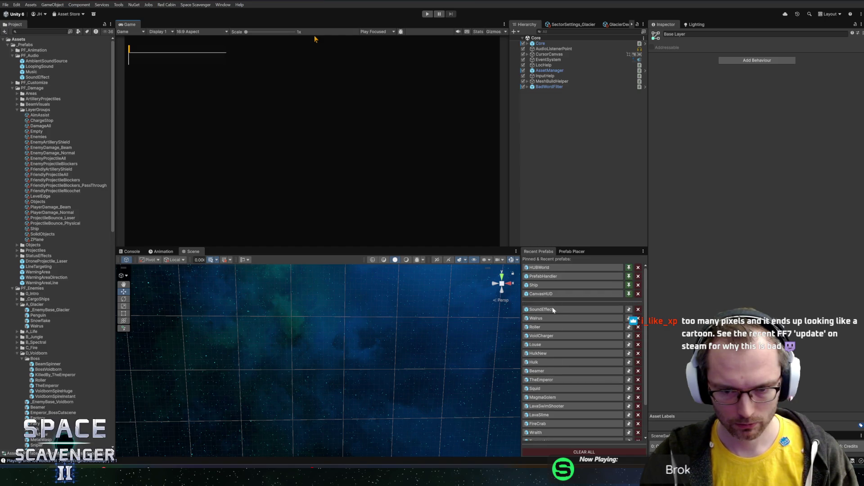
pyautogui.doubleClick(31, 321)
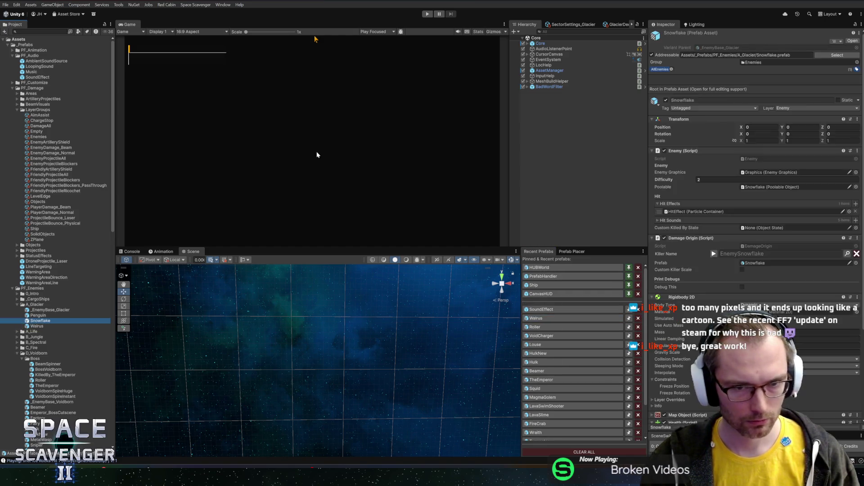
# Dock the Scene view beside the Game view and inspect the Idle clip's missing Armature track.
pyautogui.moveTo(193, 252)
pyautogui.mouseDown()
pyautogui.moveTo(174, 52)
pyautogui.moveTo(159, 30)
pyautogui.mouseUp()
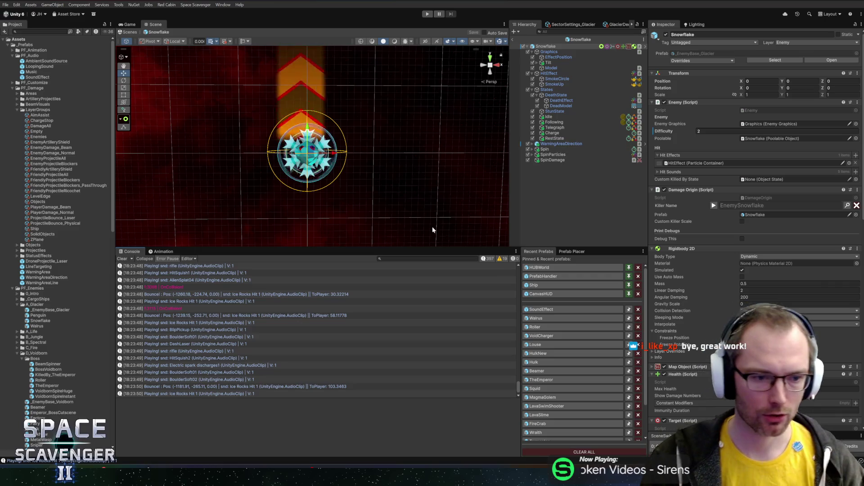
pyautogui.scroll(5, 328, 161)
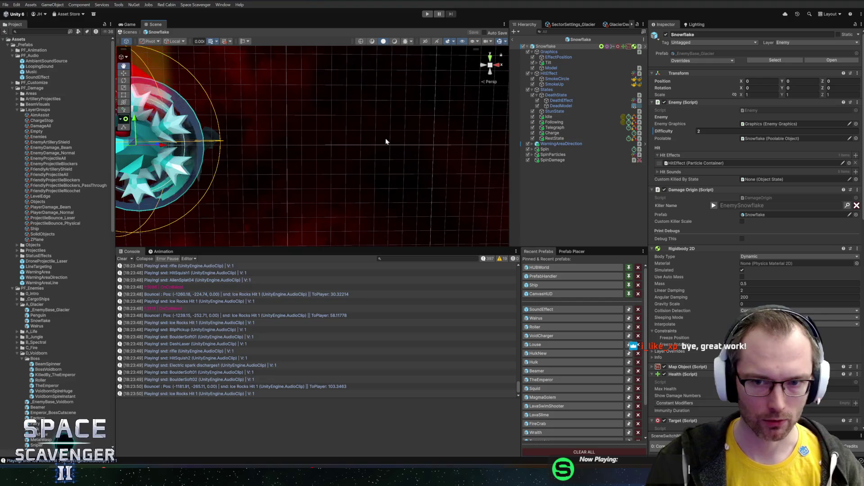
pyautogui.click(590, 122)
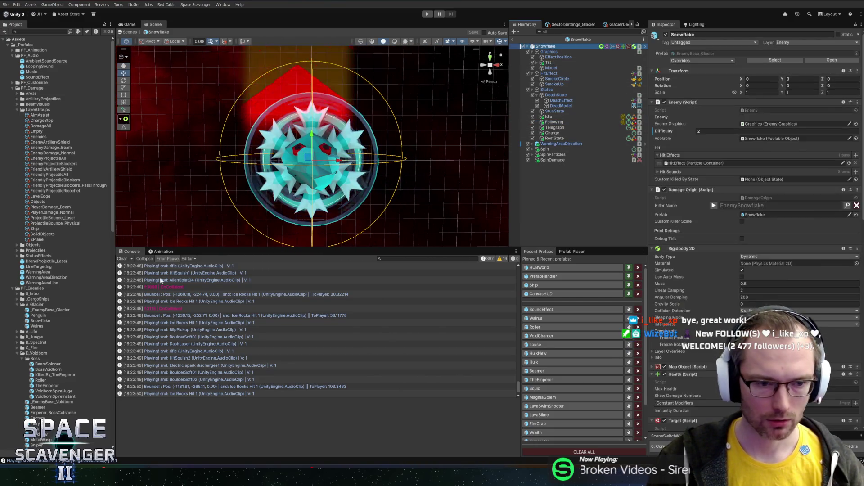
pyautogui.click(161, 251)
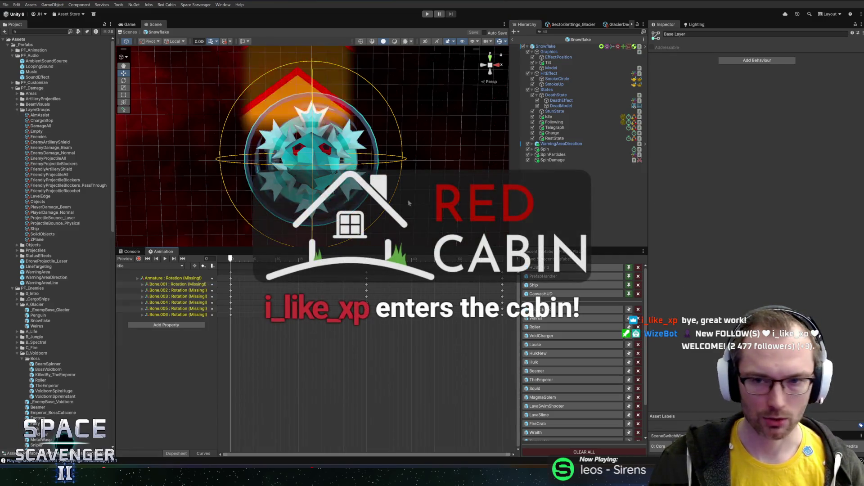
pyautogui.click(199, 279)
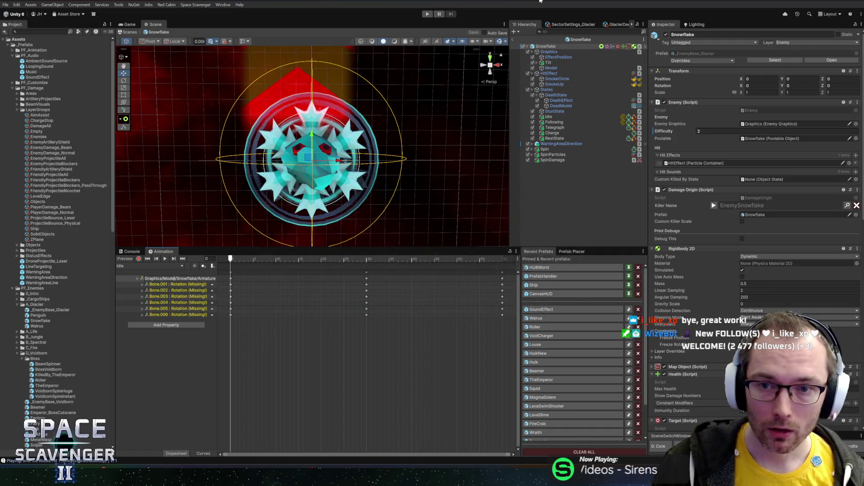
# Delete the Tilt object from the Snowflake's Graphics and save the prefab.
pyautogui.click(548, 63)
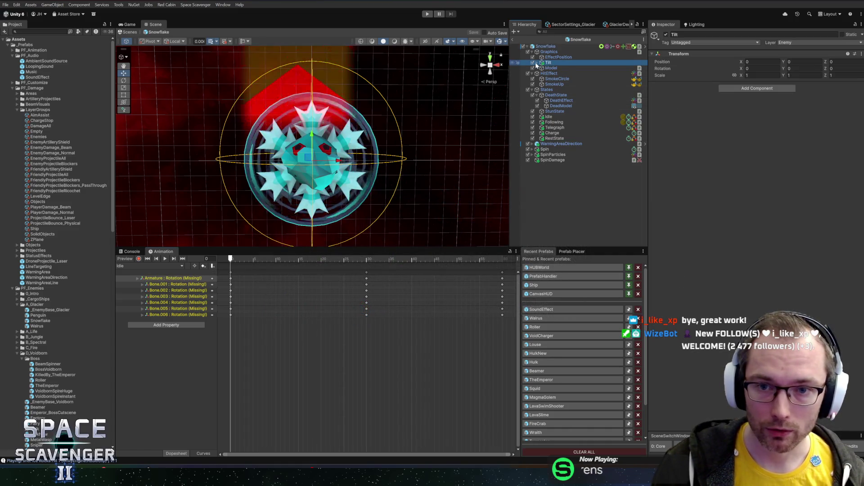
pyautogui.click(540, 68)
pyautogui.moveTo(546, 66); pyautogui.dragTo(555, 77)
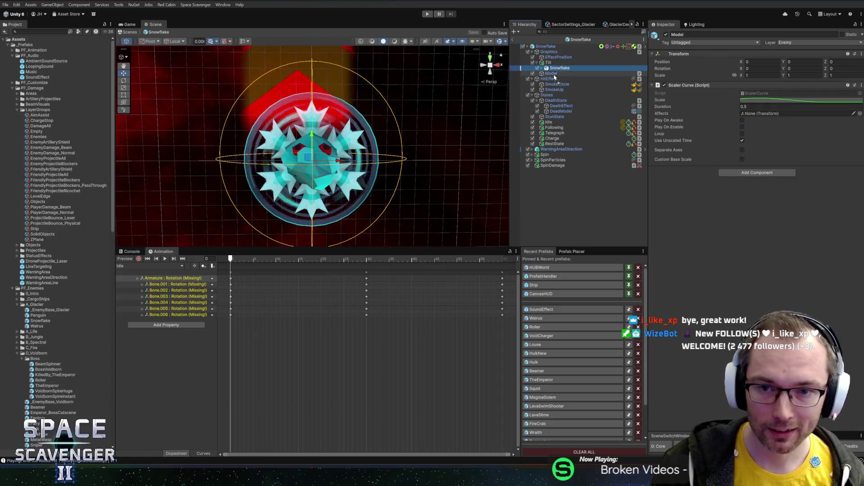
pyautogui.click(553, 62)
pyautogui.press('Delete')
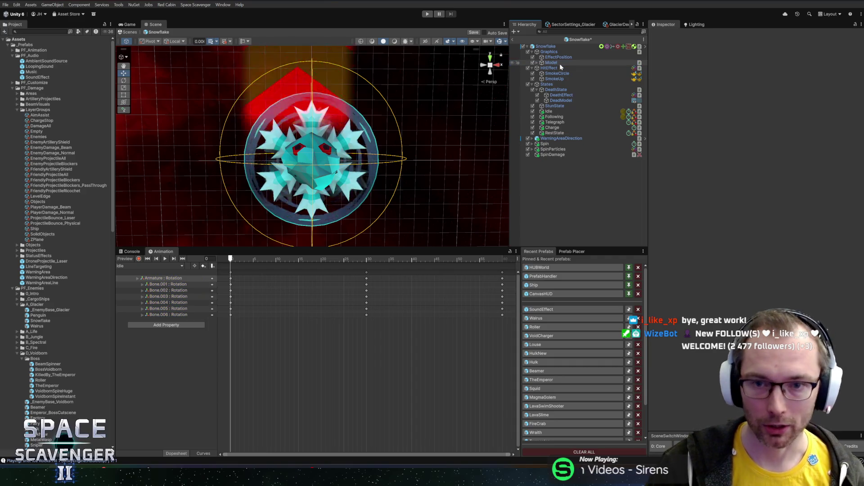
pyautogui.hotkey('ctrl', 's')
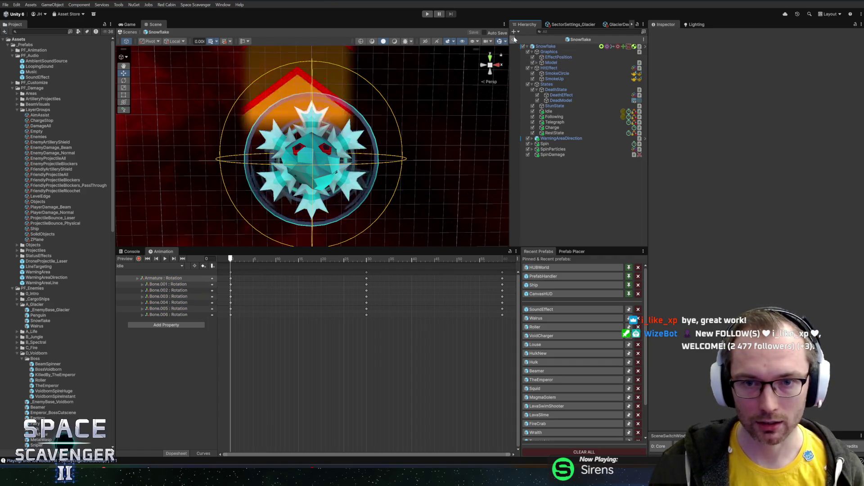
pyautogui.click(133, 267)
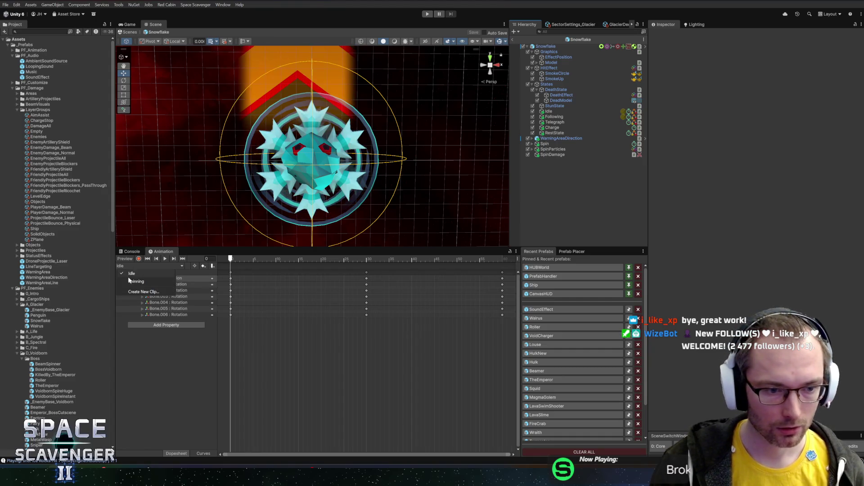
# Retarget the Spinning clip's Tilt track to Graphics/Model, then exit the prefab and start Play mode.
pyautogui.click(135, 281)
pyautogui.click(148, 284)
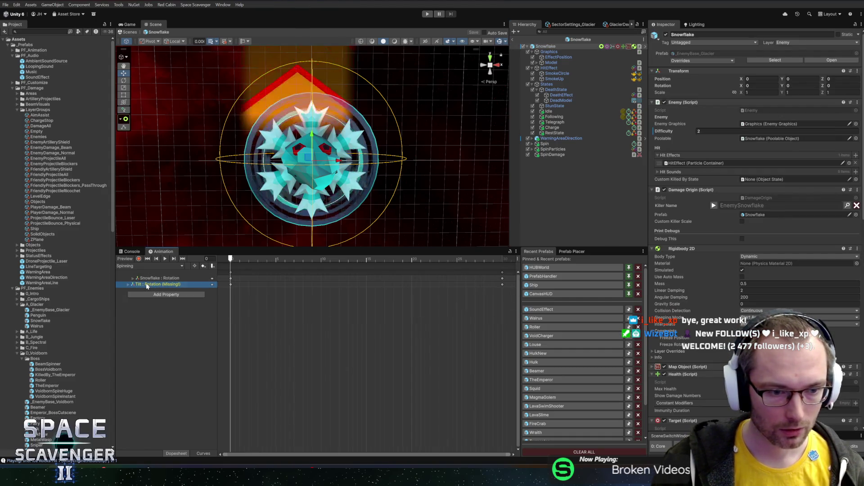
pyautogui.doubleClick(147, 285)
pyautogui.write('Graphics/Tilt')
pyautogui.press('BackSpace')
pyautogui.press('BackSpace')
pyautogui.press('BackSpace')
pyautogui.write('Mod')
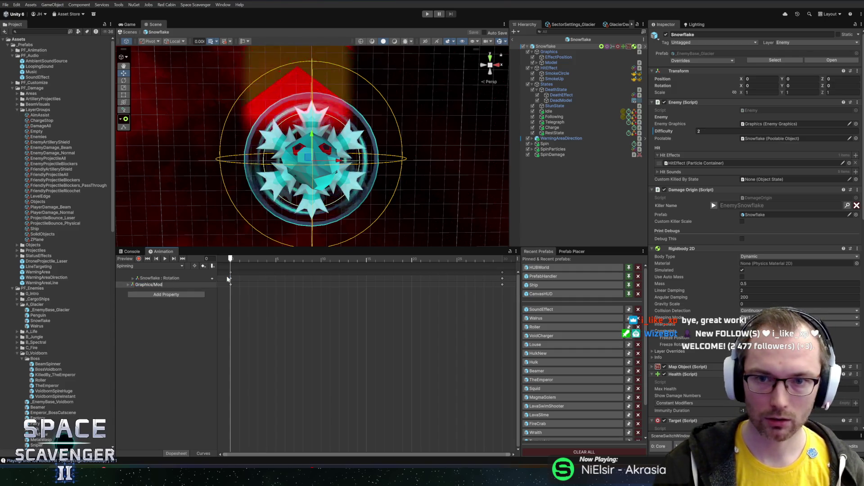
pyautogui.write('el')
pyautogui.press('Return')
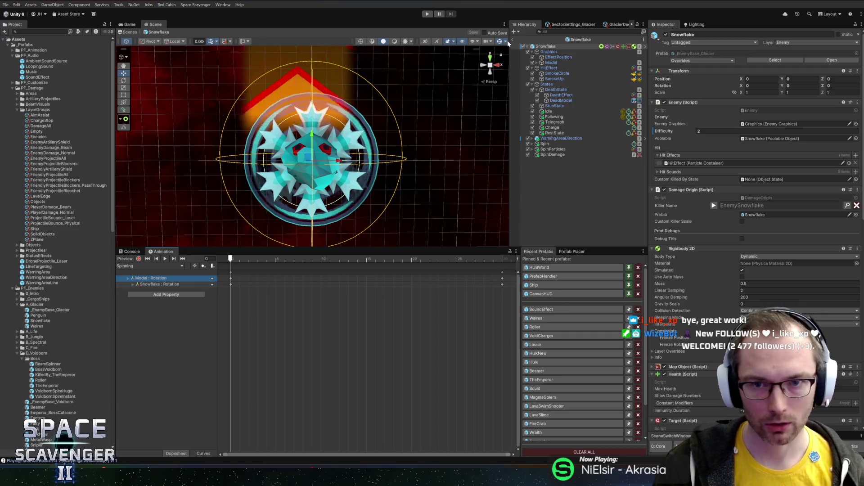
pyautogui.click(513, 40)
pyautogui.click(423, 13)
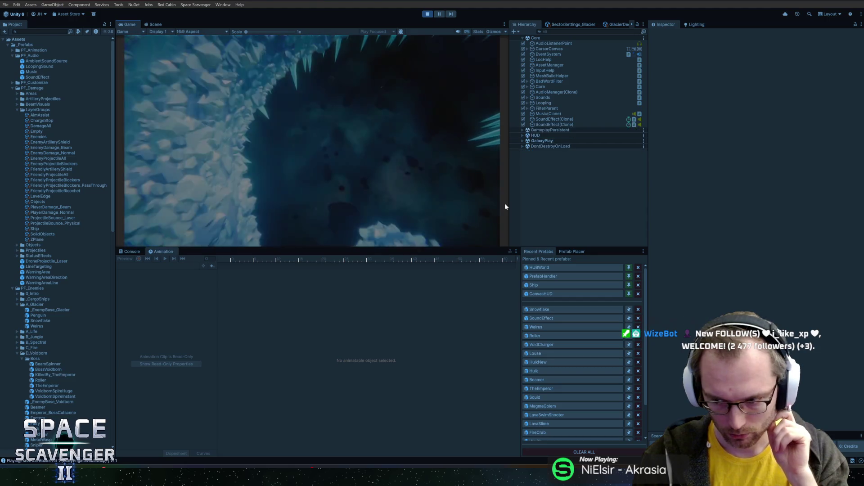
# Maximize the Game view and fly down the cave shooting the white ice enemy.
pyautogui.doubleClick(125, 25)
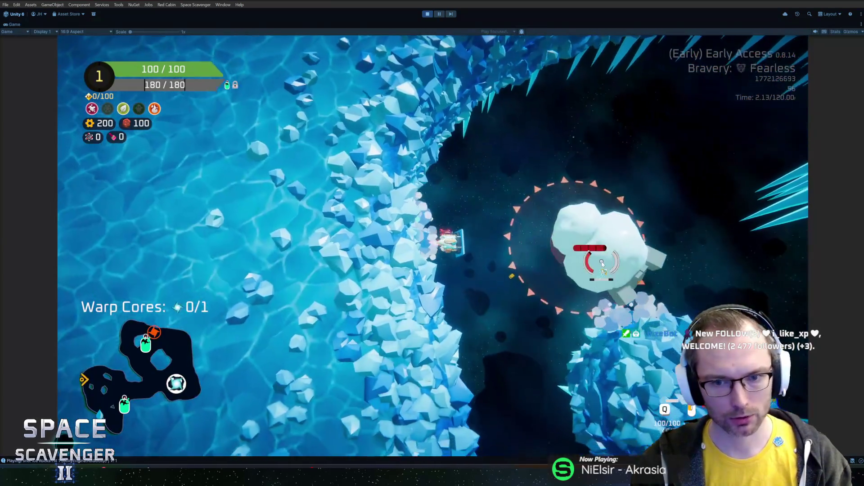
pyautogui.press('a')
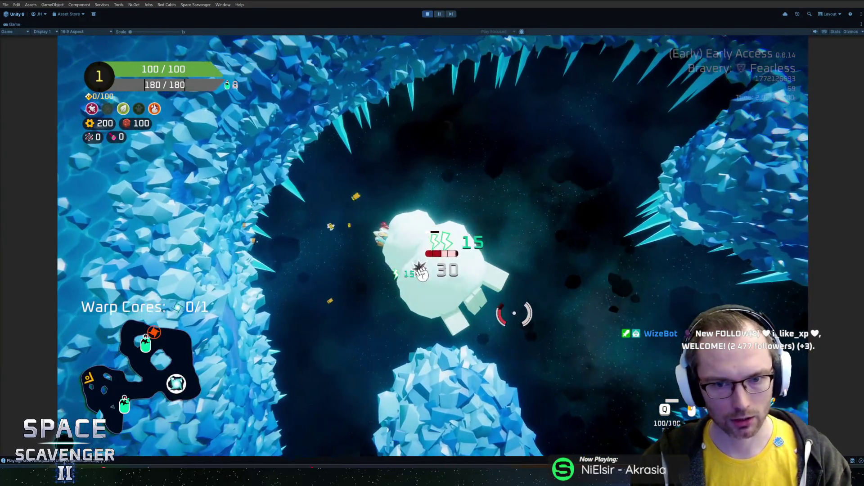
pyautogui.press('a')
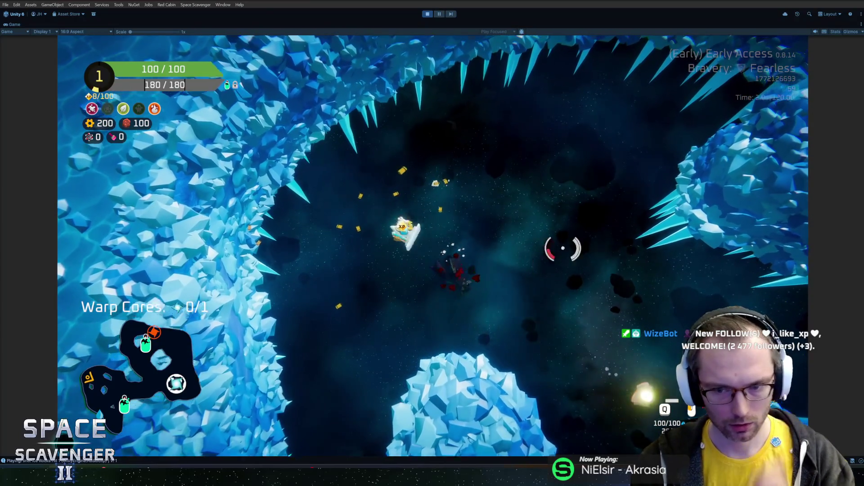
pyautogui.press('s')
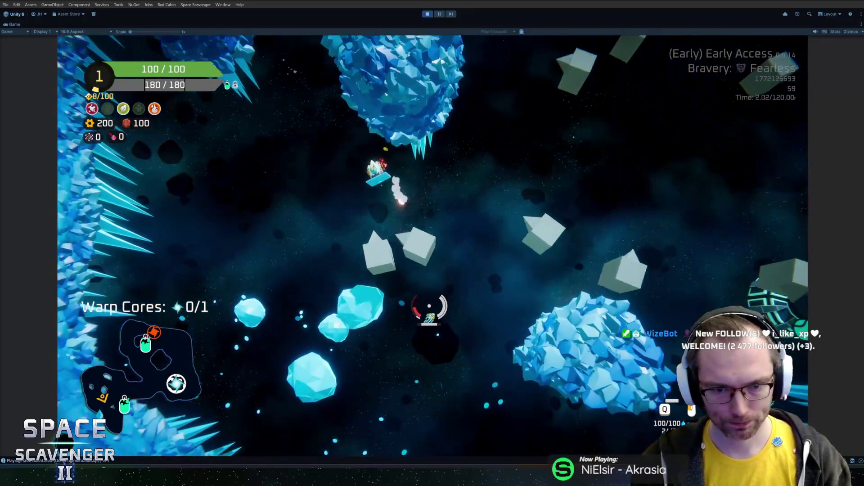
pyautogui.click(467, 300)
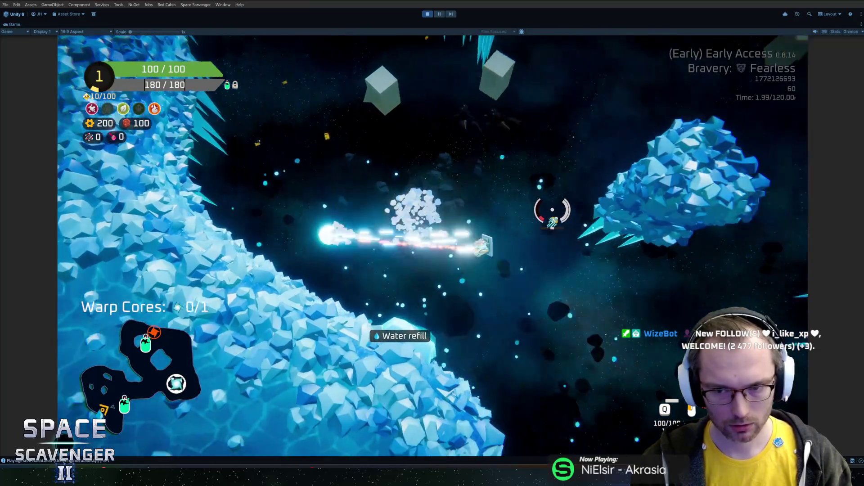
pyautogui.click(328, 129)
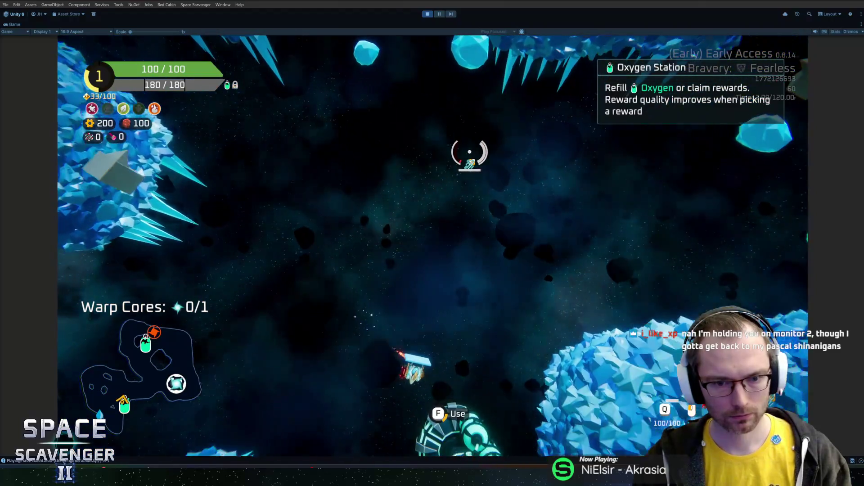
# Claim the 65 copper reward at the oxygen station.
pyautogui.press('f')
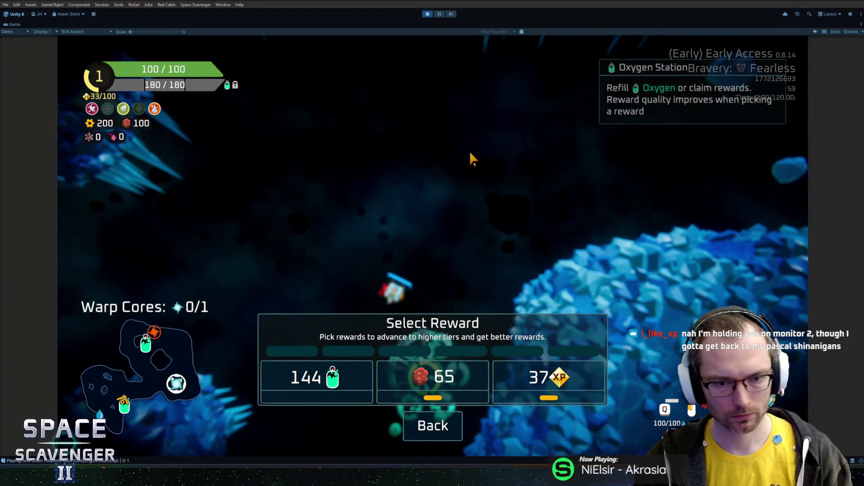
pyautogui.click(459, 365)
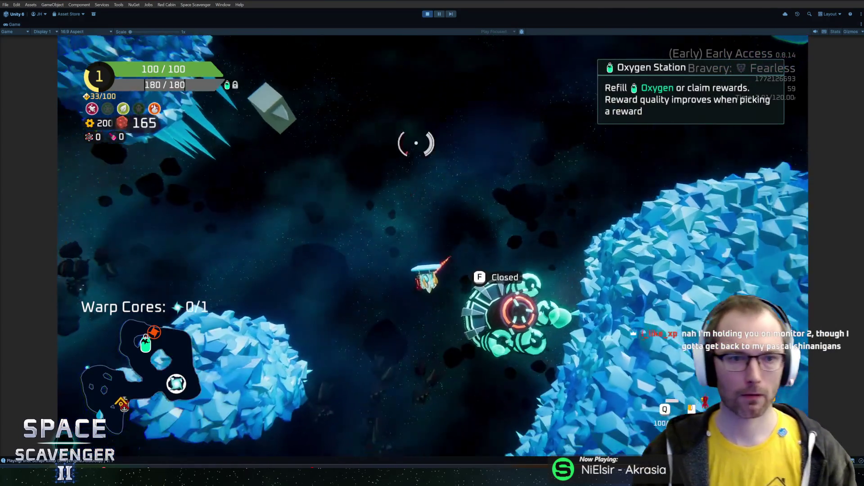
pyautogui.press('space')
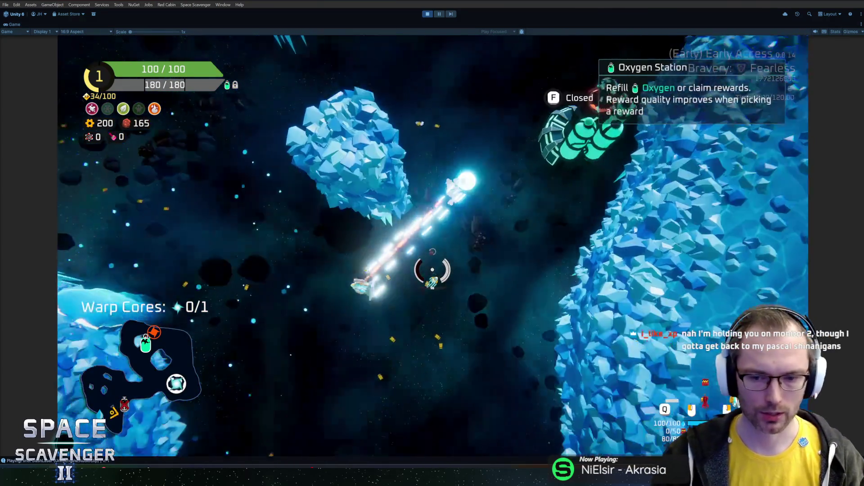
# Spawn a walrus beside the ship with the debug console's spawn command.
pyautogui.press('`')
pyautogui.write('spawn')
pyautogui.press('Return')
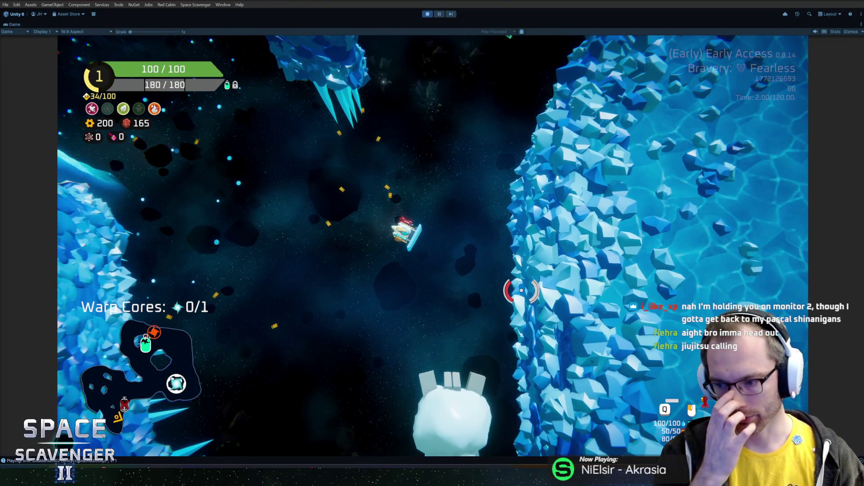
pyautogui.press('d')
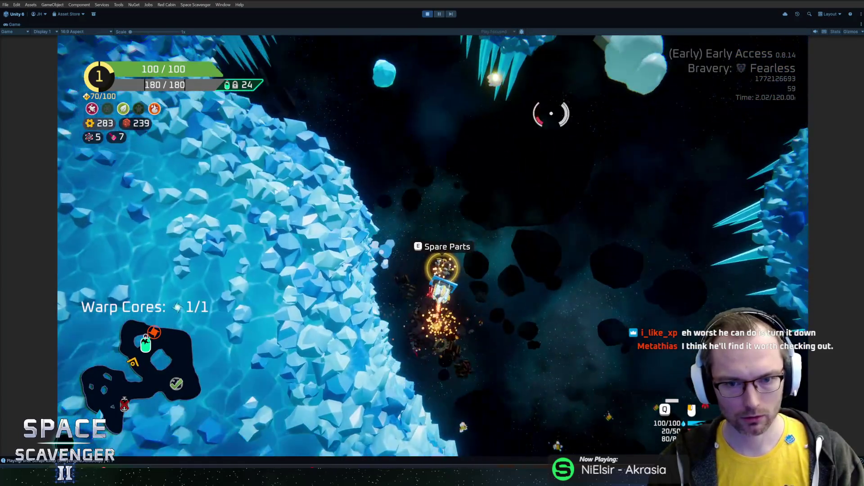
# Enter build mode at the spare parts to show the ship's module grid.
pyautogui.press('e')
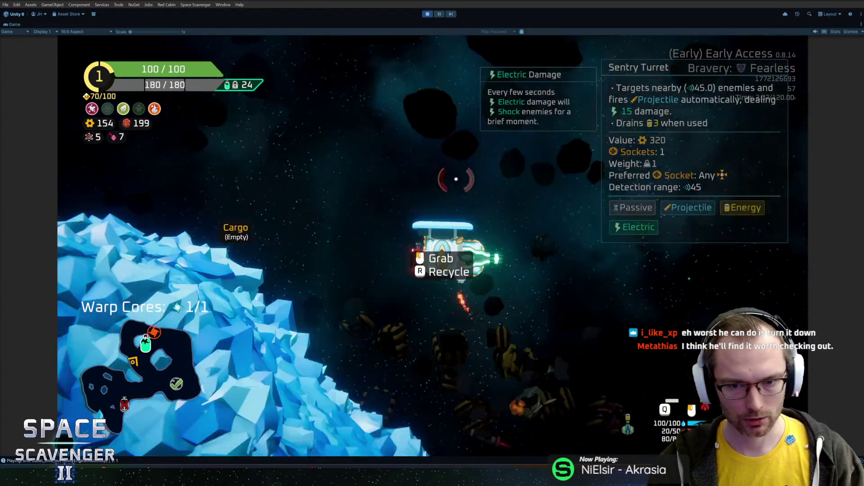
# Leave build mode and claim the saw blade as the Oxygen Station reward.
pyautogui.press('e')
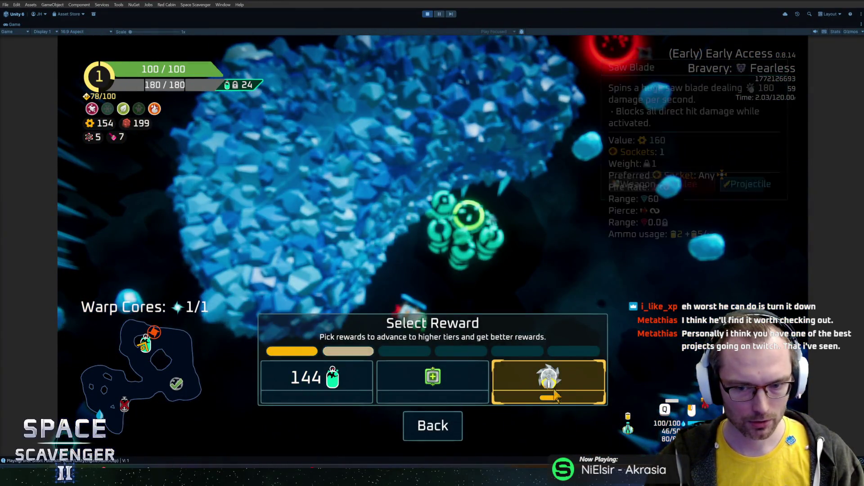
pyautogui.click(556, 395)
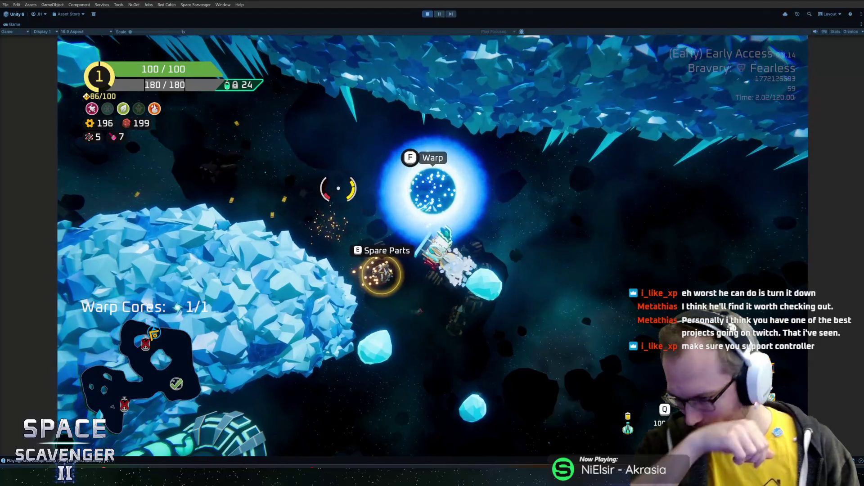
# Open the ship-building view on the ship beside the warp portal.
pyautogui.press('e')
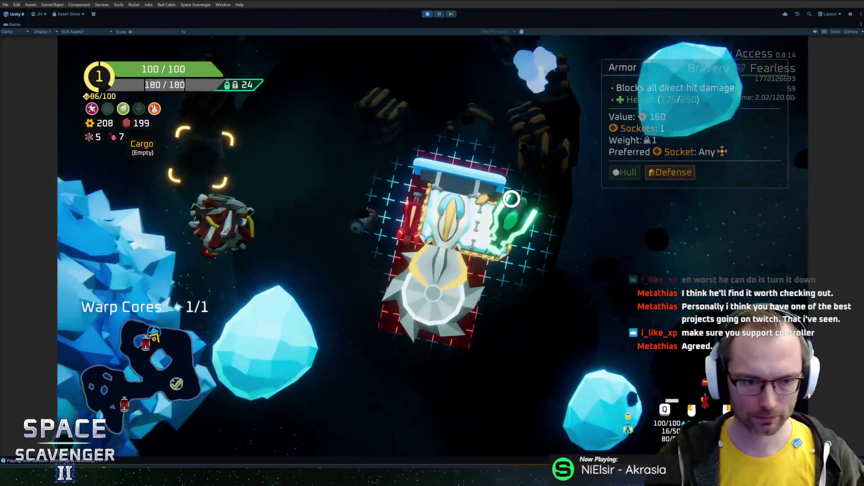
# Swap the lower saw section for a body part, raising health to 130/130, then resume flying.
pyautogui.moveTo(443, 279)
pyautogui.mouseDown()
pyautogui.moveTo(338, 343)
pyautogui.moveTo(199, 282)
pyautogui.mouseUp()
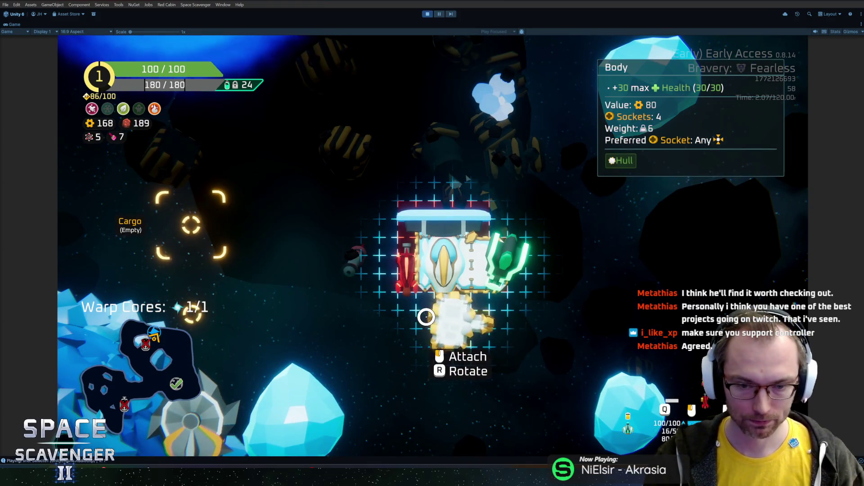
pyautogui.click(426, 317)
pyautogui.press('e')
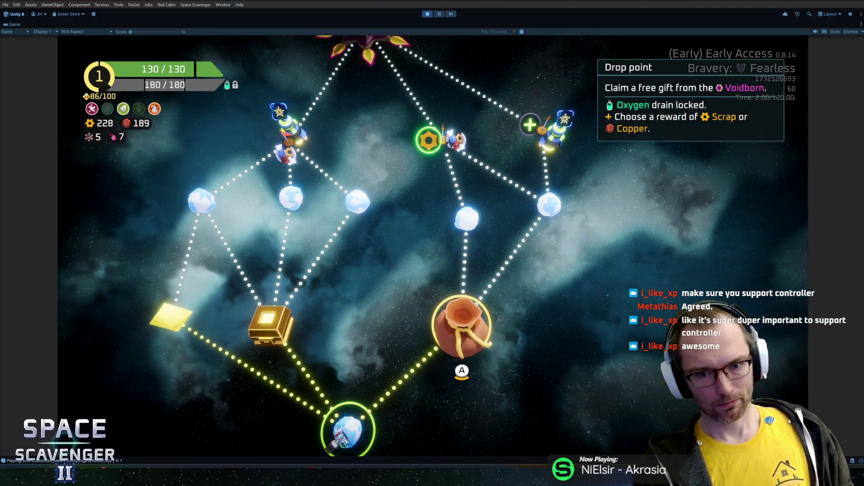
# Travel to the Drop point, take the 300 scrap reward and enter the warp portal.
pyautogui.press('Return')
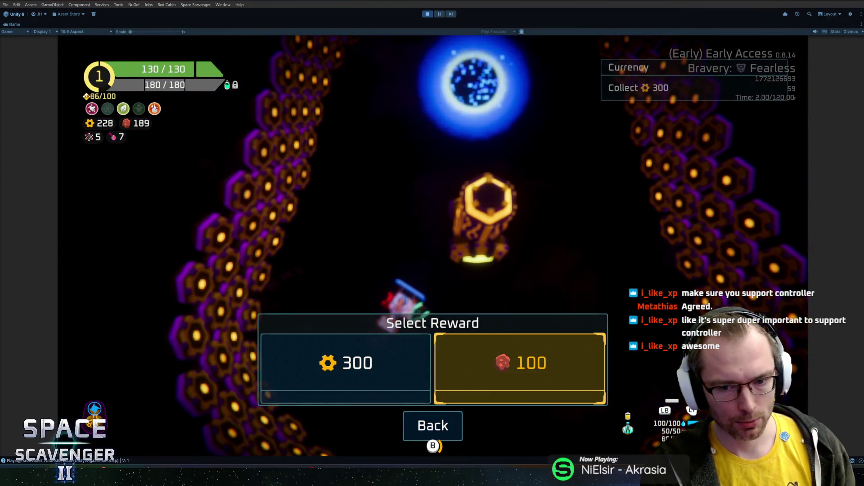
pyautogui.press('Return')
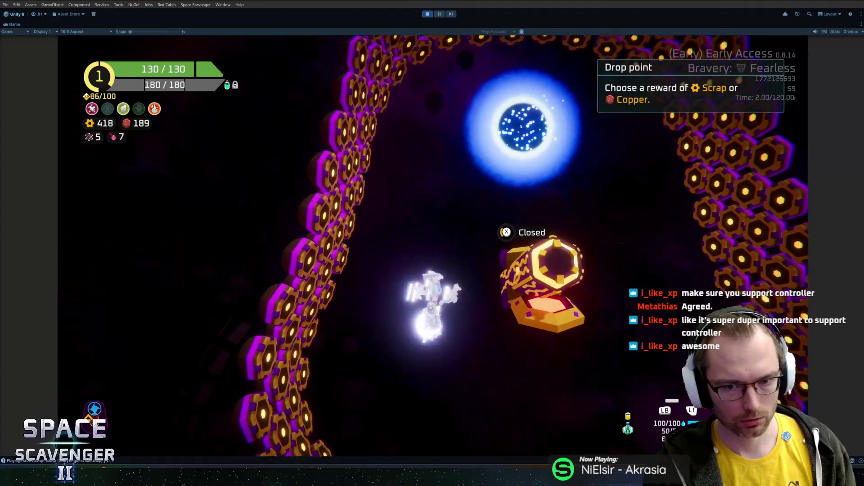
pyautogui.press('e')
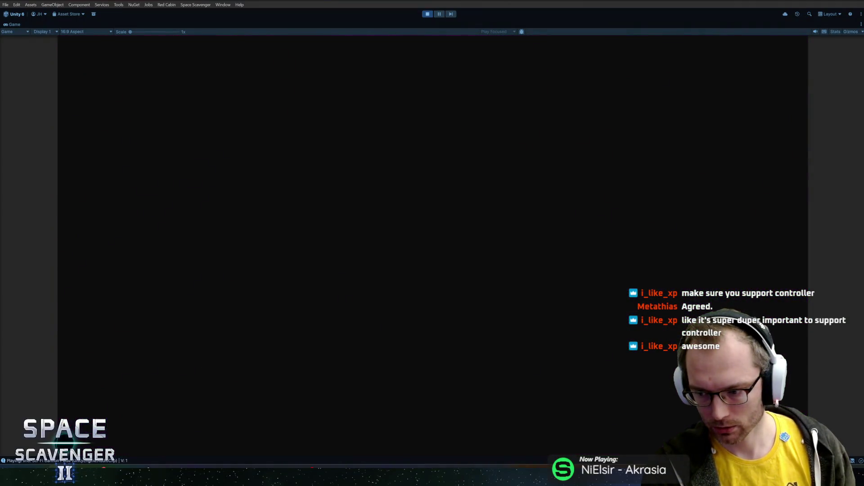
# Pick the next sector on the map, then stop Play mode to return to the editor.
pyautogui.press('e')
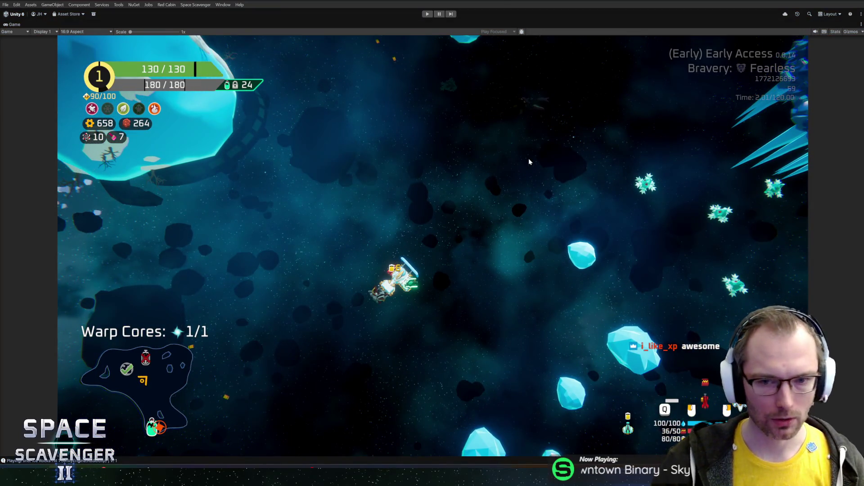
pyautogui.hotkey('ctrl', 'p')
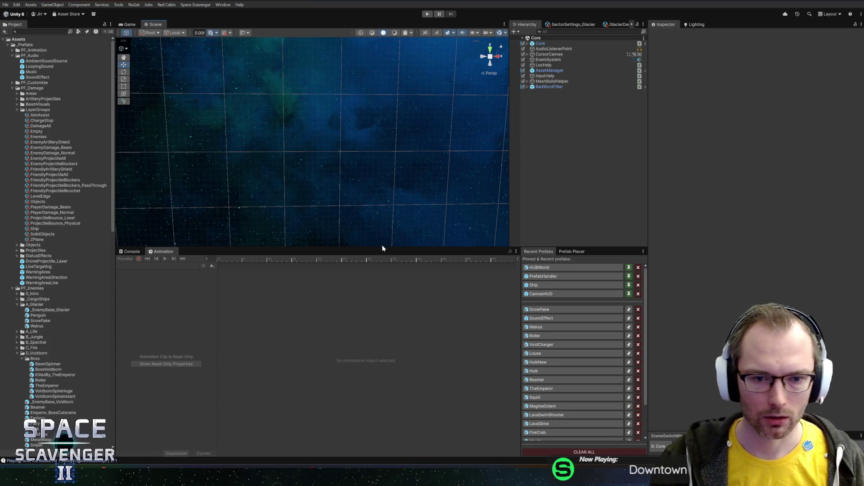
# Enlarge the Scene view of the Core scene, then switch to GitHub Desktop.
pyautogui.moveTo(382, 247); pyautogui.dragTo(381, 288)
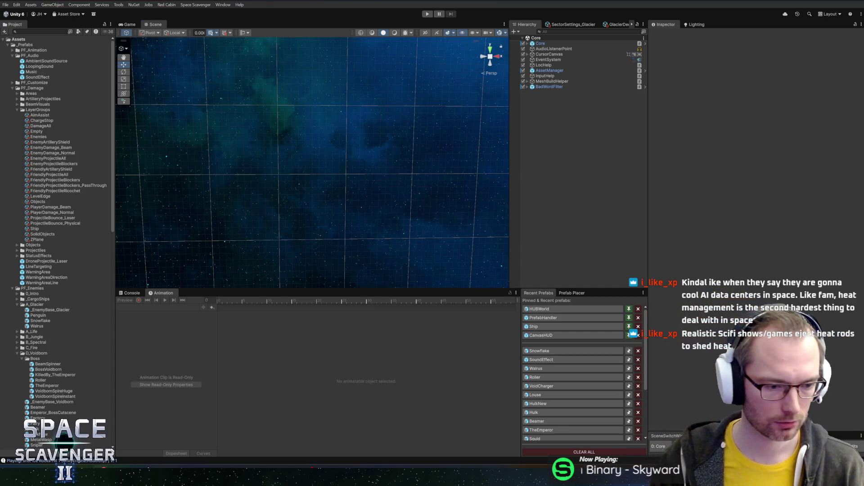
pyautogui.hotkey('alt', 'Tab')
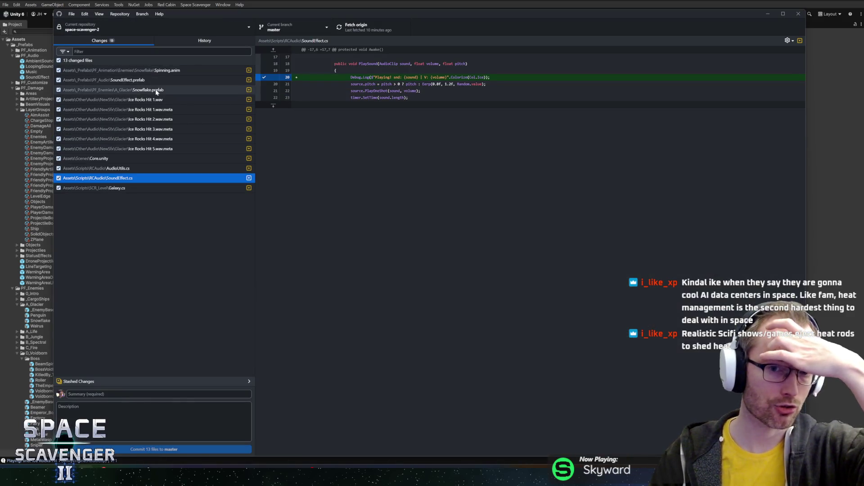
# Discard the SoundEffect.cs changes, leaving 12 changed files.
pyautogui.click(122, 169)
pyautogui.click(121, 178)
pyautogui.rightClick(121, 179)
pyautogui.click(138, 189)
pyautogui.click(432, 263)
# Choose Discard changes for AudioUtils.cs, leaving its confirmation pending.
pyautogui.click(121, 169)
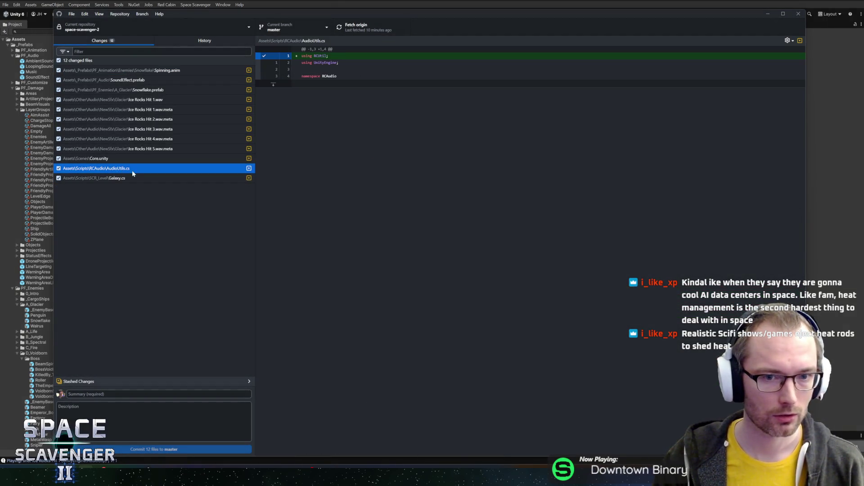
pyautogui.rightClick(125, 170)
pyautogui.click(140, 179)
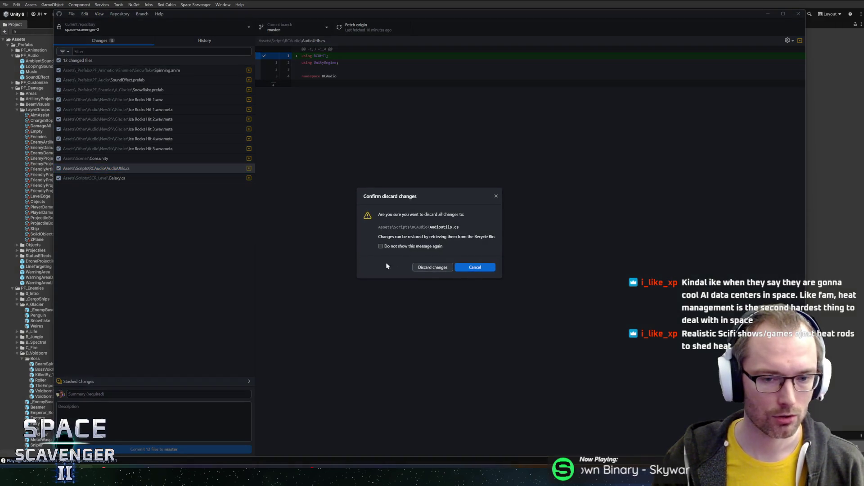
# Confirm discarding AudioUtils.cs, then review the Core.unity, Ice Rocks audio, prefab and Spinning.anim diffs.
pyautogui.click(424, 267)
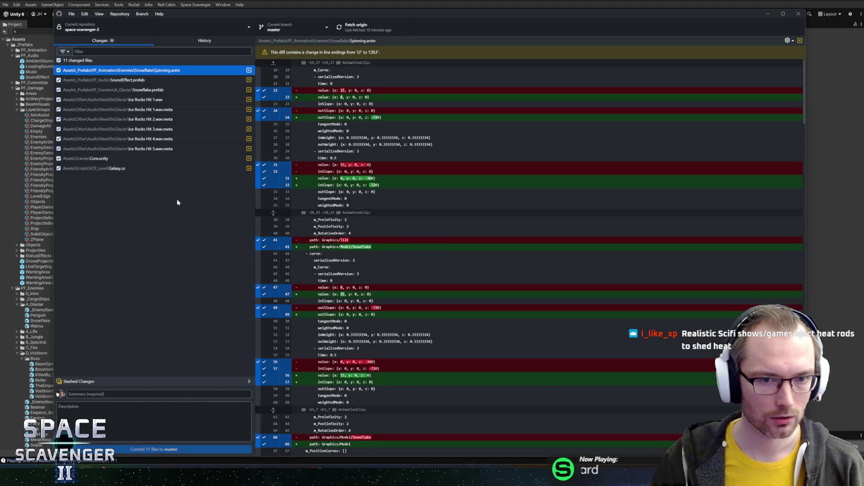
pyautogui.click(103, 160)
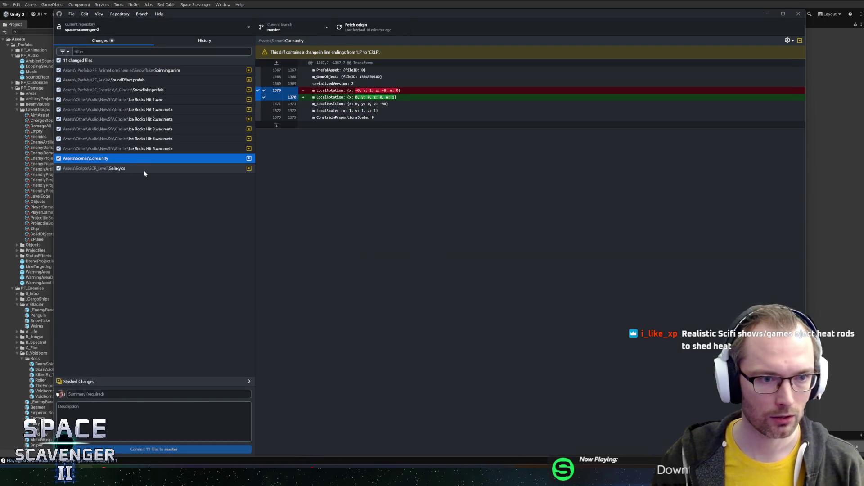
pyautogui.click(147, 150)
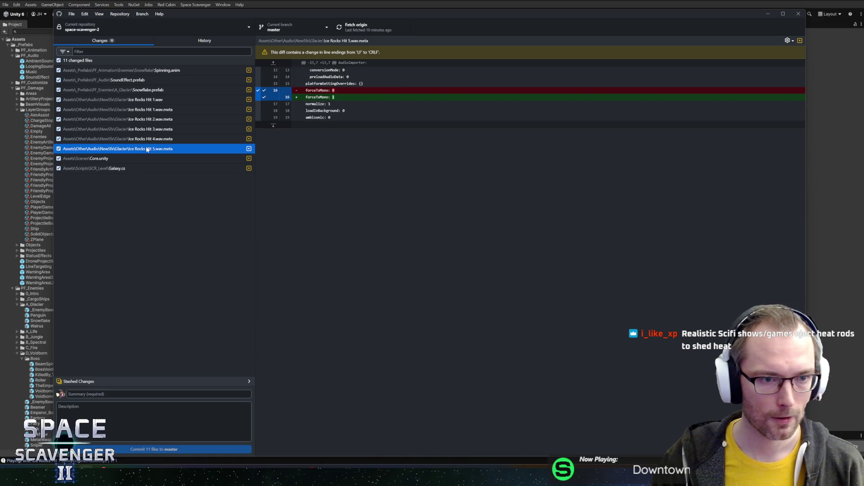
pyautogui.click(139, 100)
pyautogui.click(140, 90)
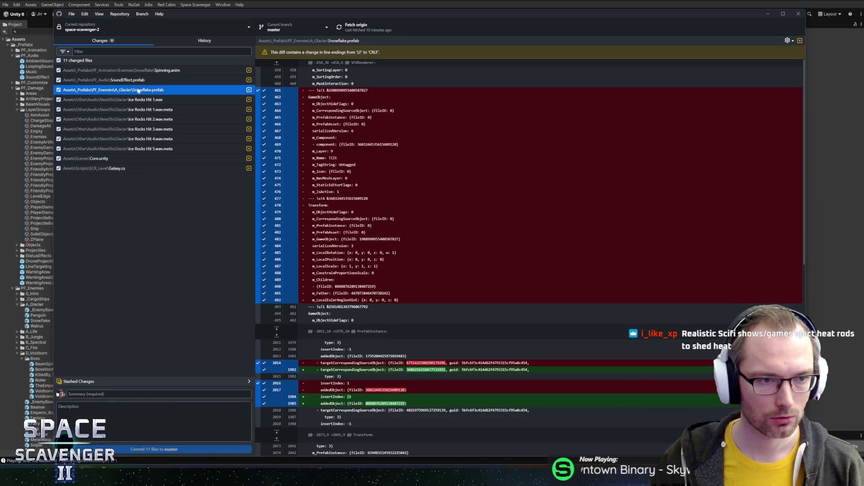
pyautogui.click(149, 80)
pyautogui.click(161, 73)
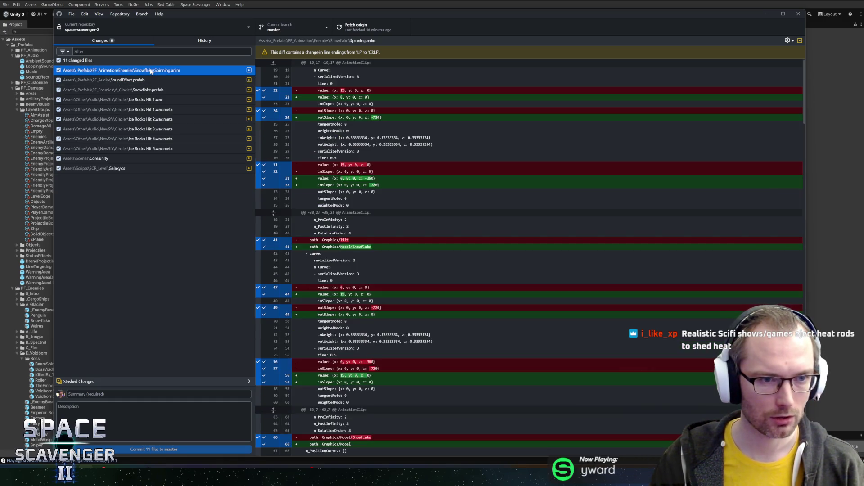
pyautogui.click(133, 81)
pyautogui.click(143, 72)
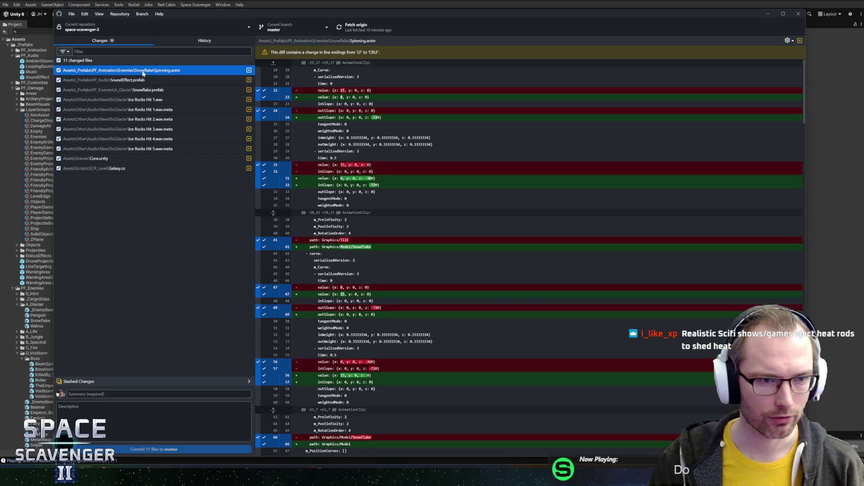
# Exclude Spinning.anim and Snowflake.prefab from the commit.
pyautogui.click(90, 89)
pyautogui.click(59, 90)
pyautogui.click(58, 70)
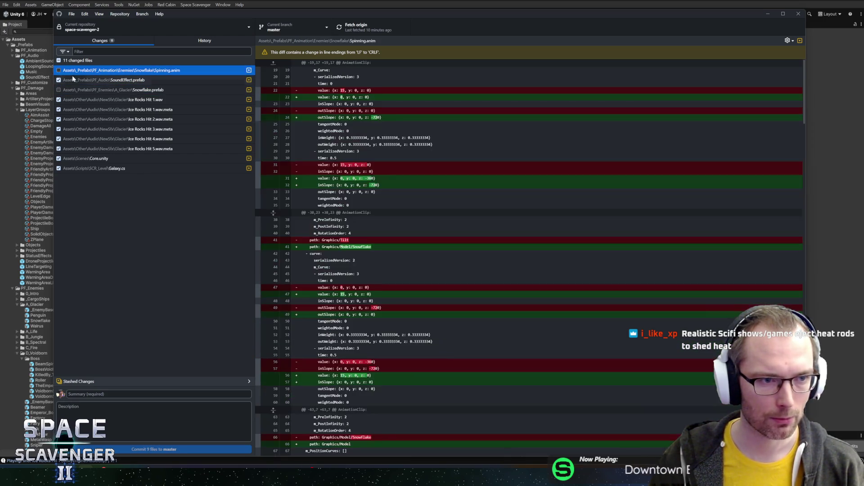
pyautogui.click(94, 81)
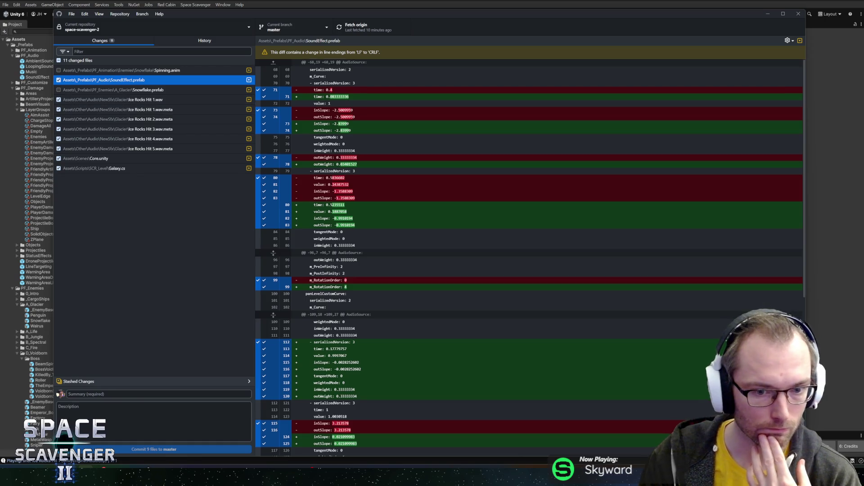
# Review the Core.unity diff and bring up the actions for the Galaxy.cs change.
pyautogui.scroll(-5, 531, 257)
pyautogui.scroll(-5, 531, 257)
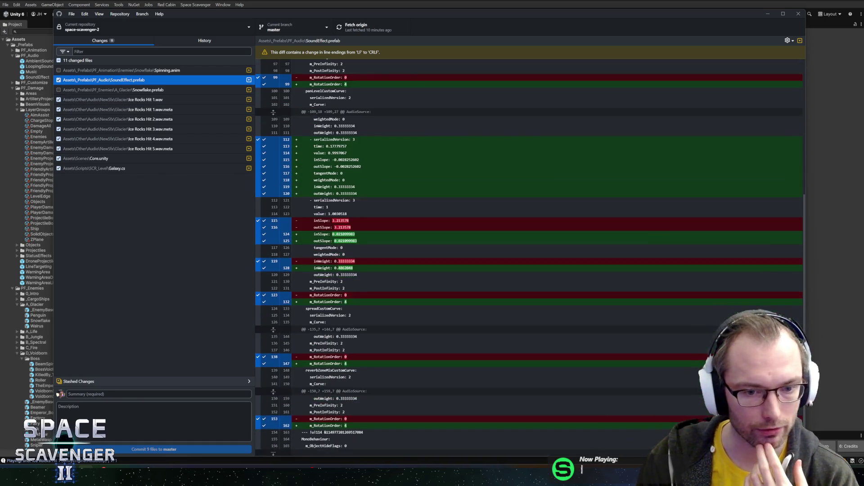
pyautogui.click(118, 159)
pyautogui.click(117, 172)
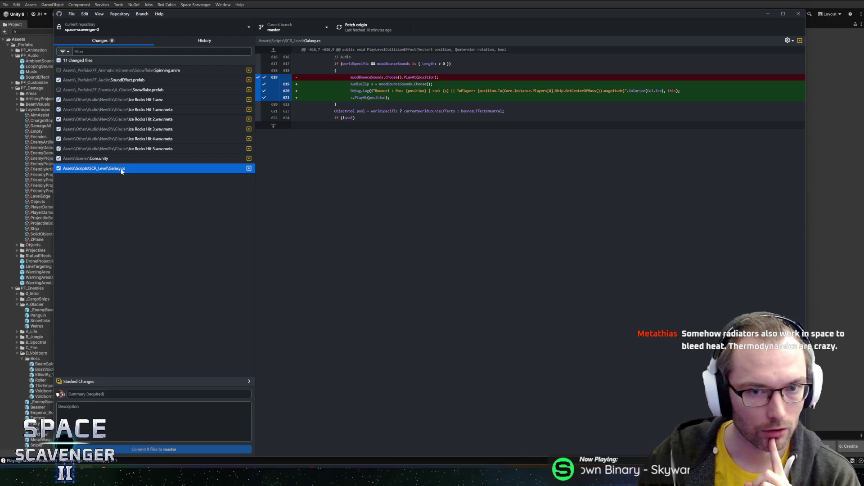
pyautogui.rightClick(122, 171)
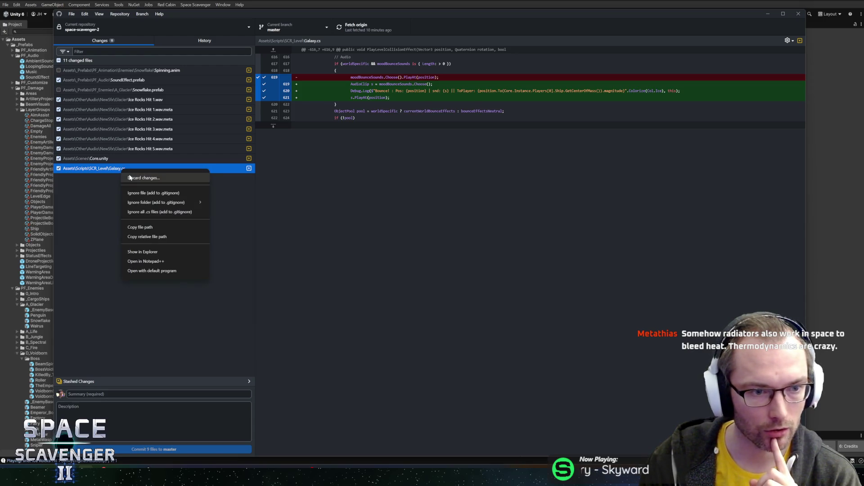
# Discard the Galaxy.cs changes and recheck the Core.unity rotation change.
pyautogui.click(135, 177)
pyautogui.click(435, 269)
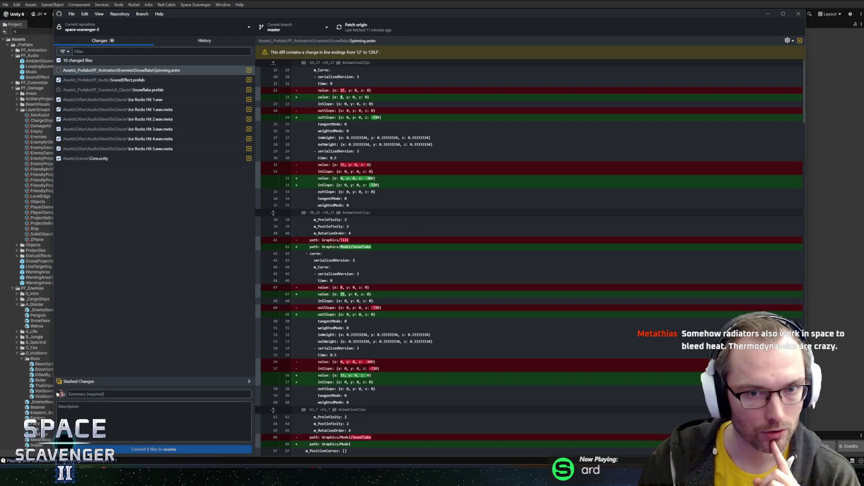
pyautogui.click(143, 159)
# Commit the eight checked files to master with the summary 'Spatial Audio fix'.
pyautogui.click(128, 394)
pyautogui.write('Audio fi')
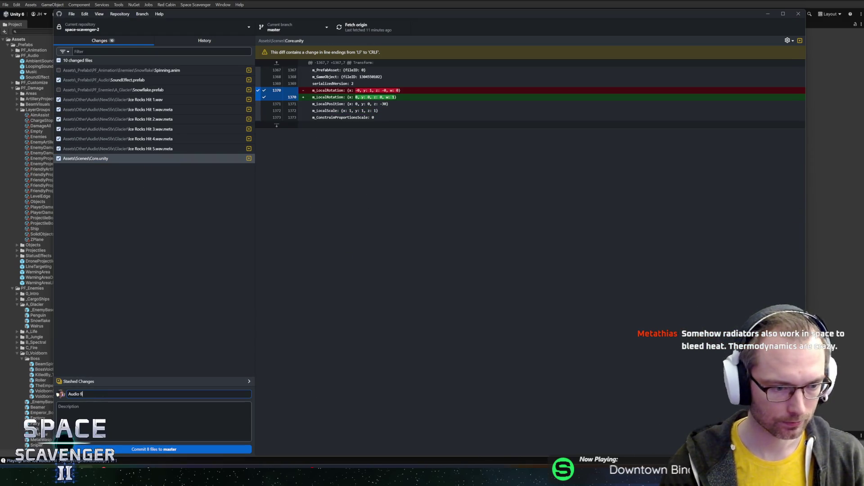
pyautogui.press('BackSpace')
pyautogui.hotkey('ctrl', 'a')
pyautogui.write('Spatial Audio Fix')
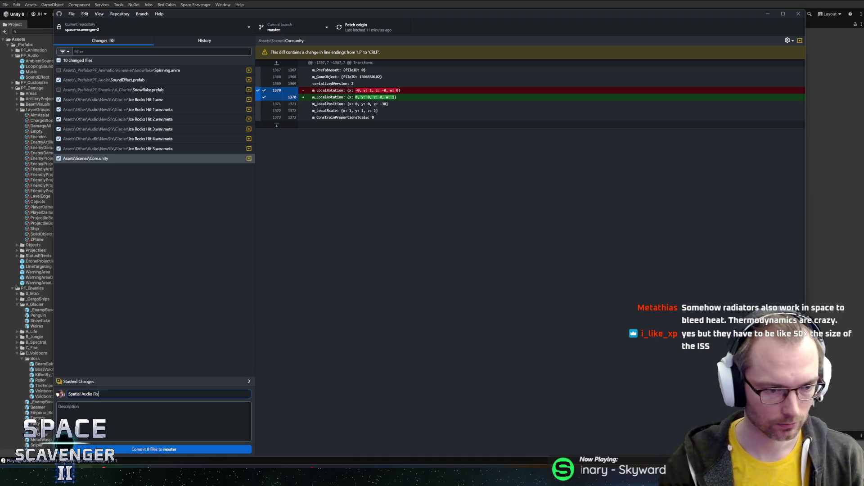
pyautogui.press('BackSpace')
pyautogui.press('BackSpace')
pyautogui.write('fix')
pyautogui.hotkey('ctrl', 'Return')
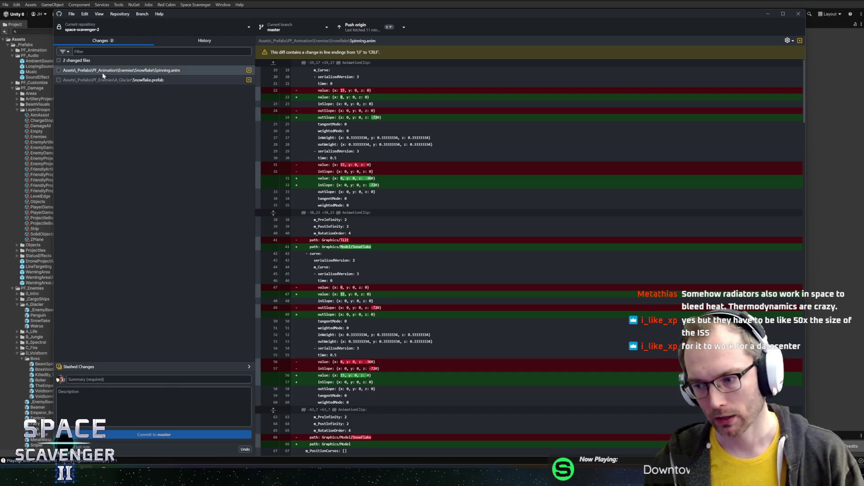
# Include Spinning.anim and Snowflake.prefab in the commit and review both files' diffs.
pyautogui.click(59, 61)
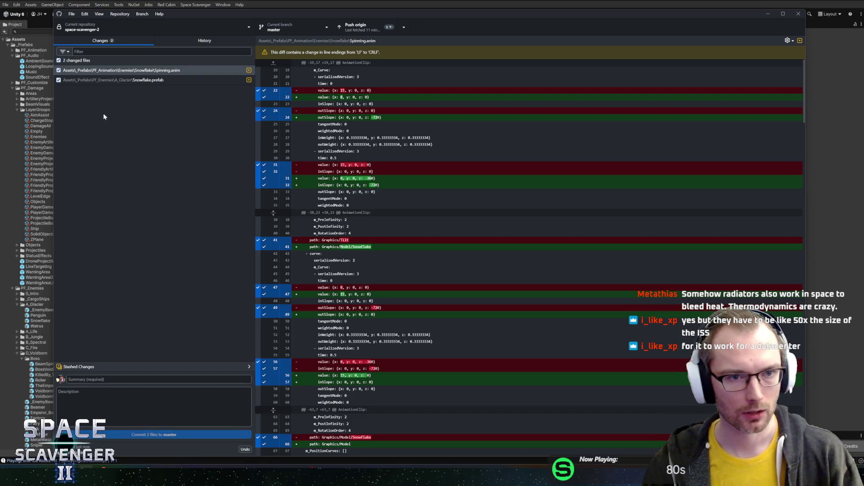
pyautogui.click(145, 80)
pyautogui.click(152, 71)
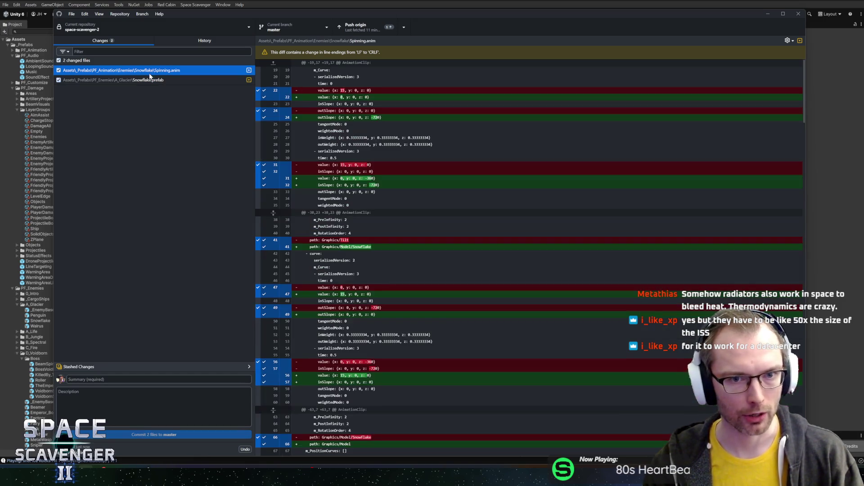
pyautogui.click(153, 80)
pyautogui.click(153, 380)
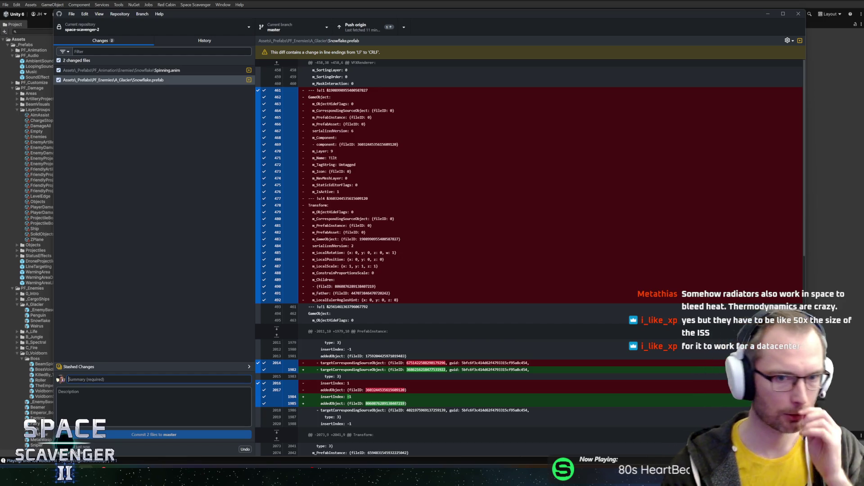
pyautogui.click(90, 380)
pyautogui.click(124, 71)
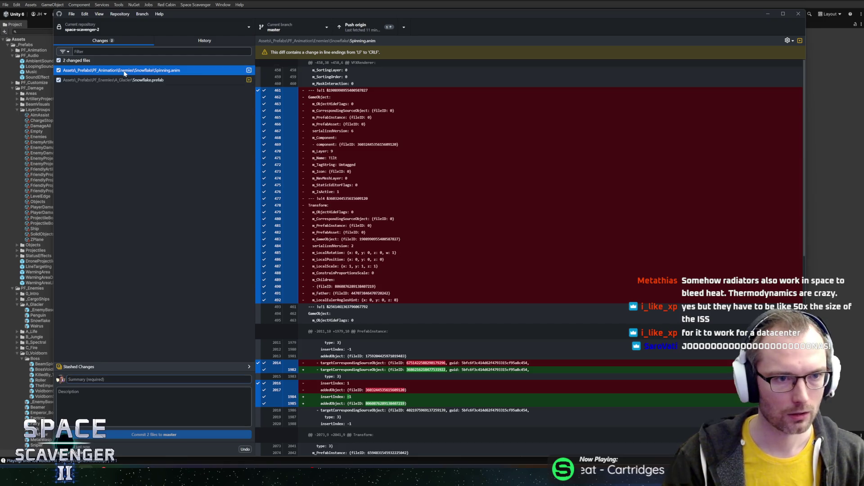
pyautogui.click(126, 79)
# Commit both files to master with the summary 'Fixed Snowflake animation'.
pyautogui.click(165, 379)
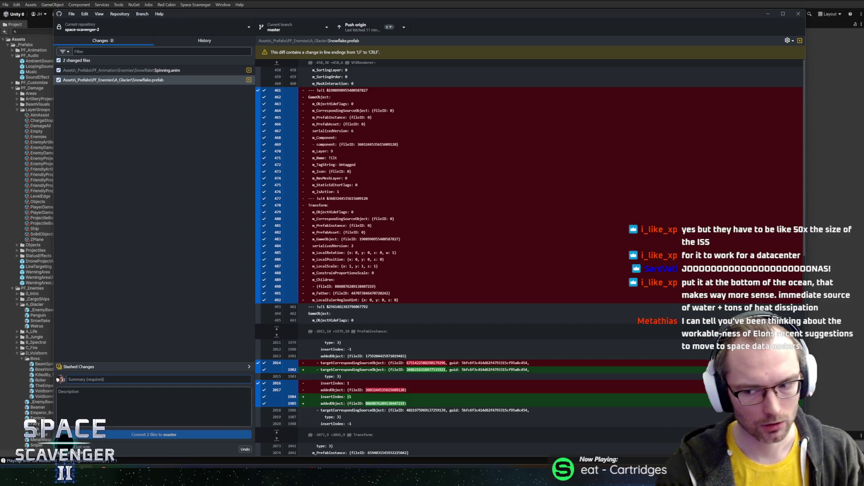
pyautogui.write('Fixed Sno')
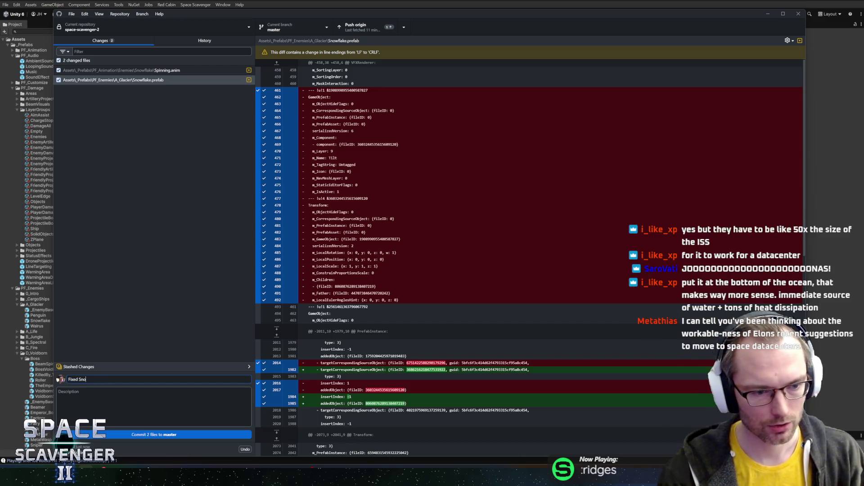
pyautogui.write('wflake animation')
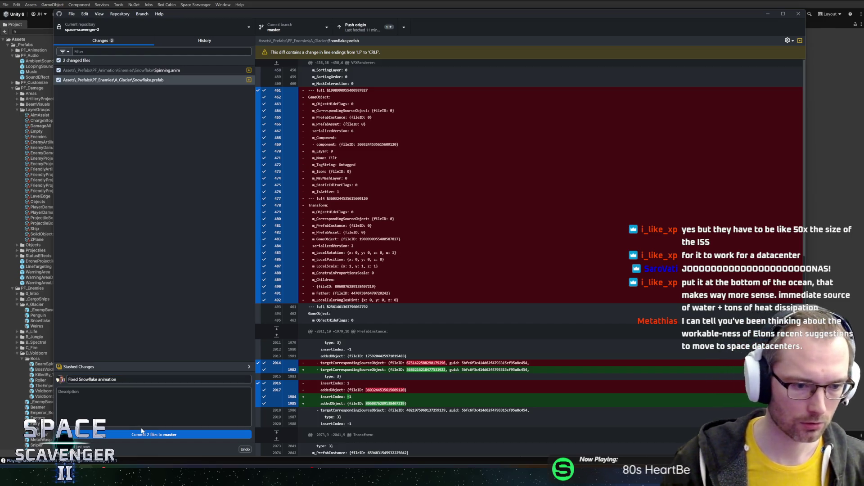
pyautogui.click(142, 433)
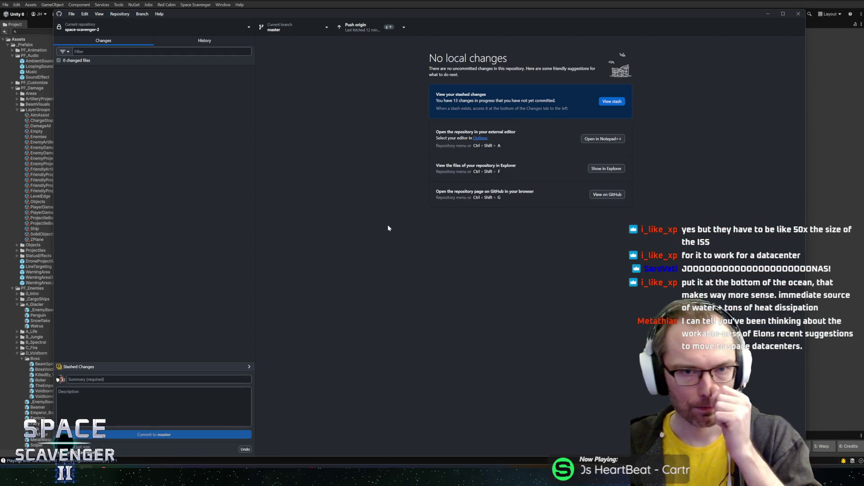
# Push both commits to origin with Ctrl+P, then return to the Unity editor.
pyautogui.hotkey('ctrl', 'p')
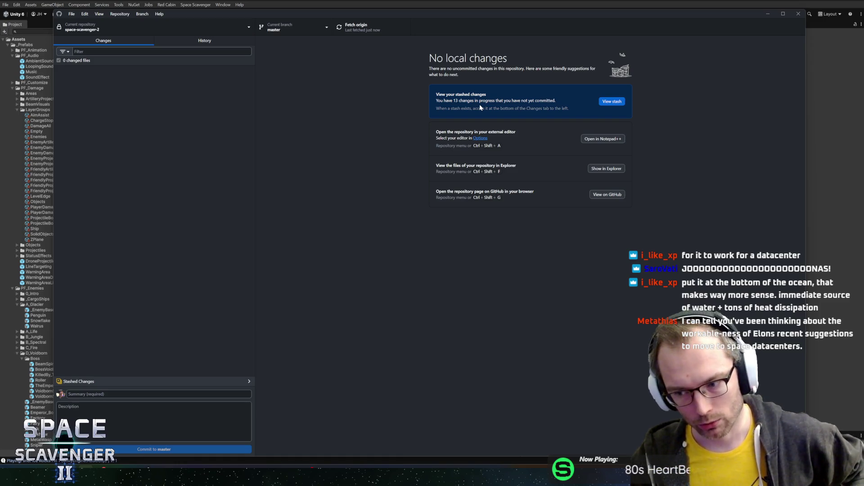
pyautogui.hotkey('alt', 'Tab')
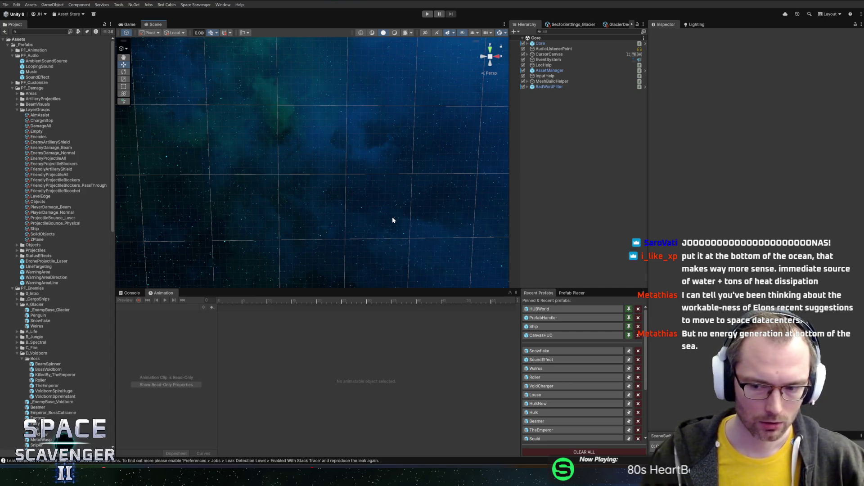
# Collapse the LayerGroups, PF_Damage, PF_Audio, PF_Enemies and Assets folders in the Project tree.
pyautogui.moveTo(352, 287); pyautogui.dragTo(350, 282)
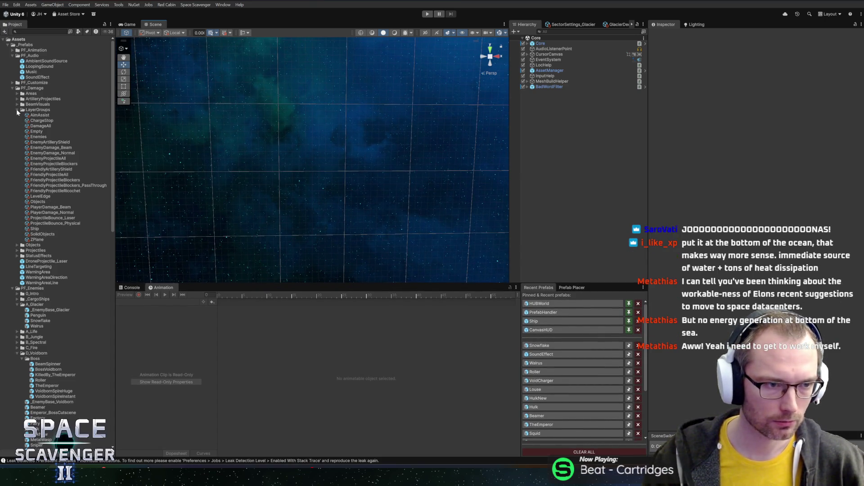
pyautogui.click(17, 110)
pyautogui.click(12, 88)
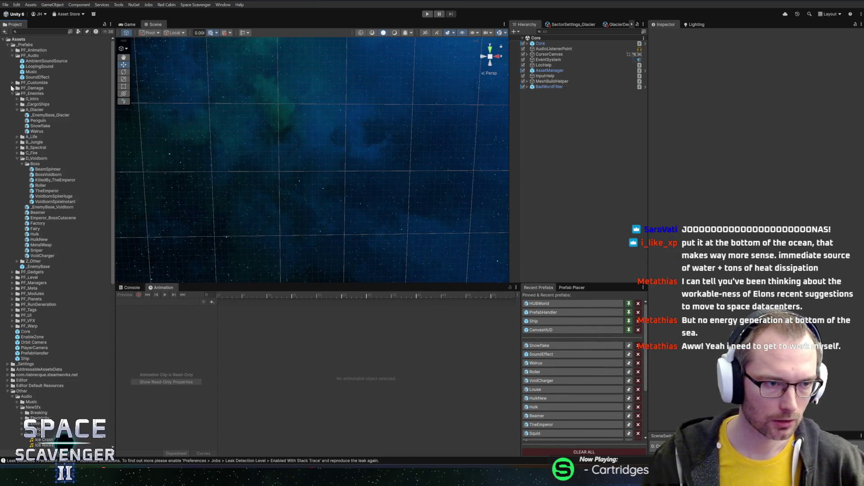
pyautogui.click(12, 56)
pyautogui.click(13, 56)
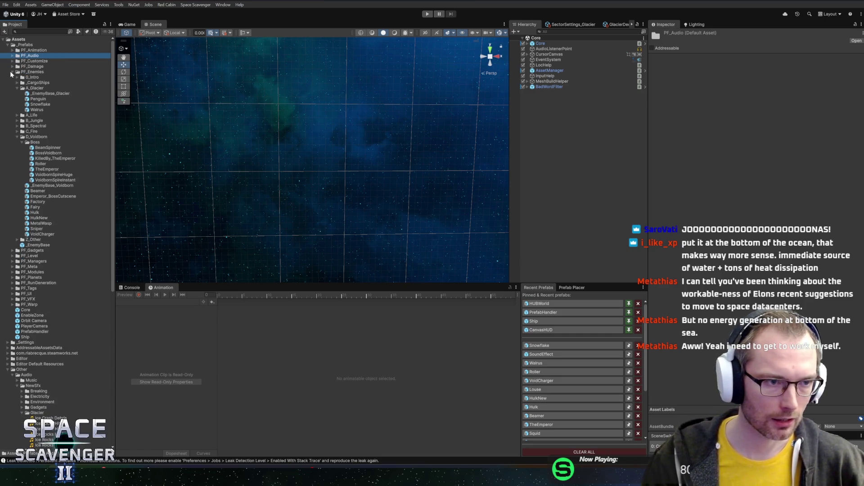
pyautogui.click(12, 72)
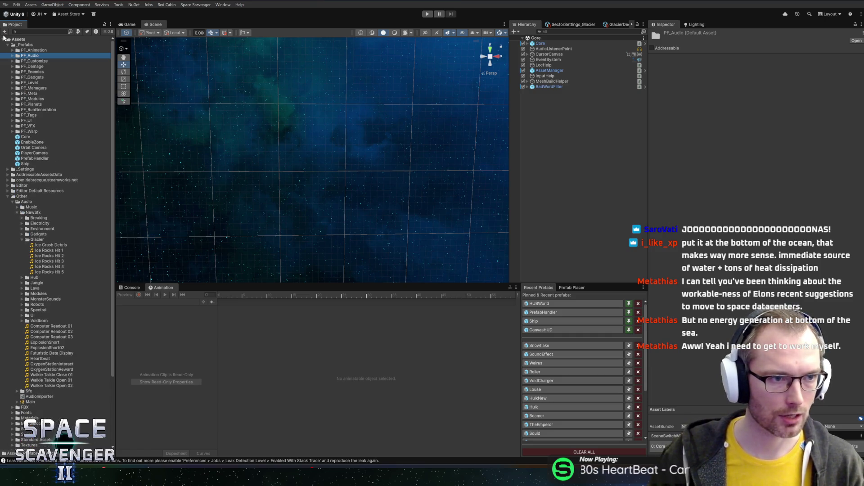
pyautogui.click(4, 39)
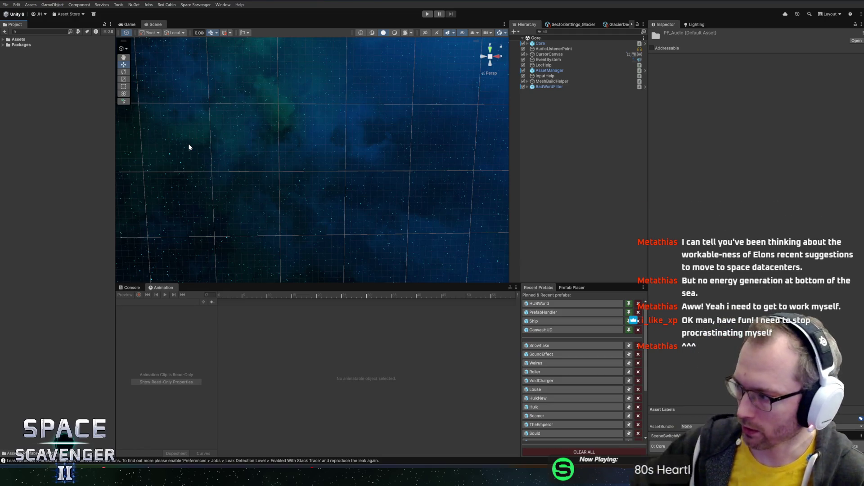
# Restore the scene view height and expand Assets to list only its top-level contents.
pyautogui.moveTo(387, 285); pyautogui.dragTo(388, 290)
pyautogui.scroll(-5, 333, 167)
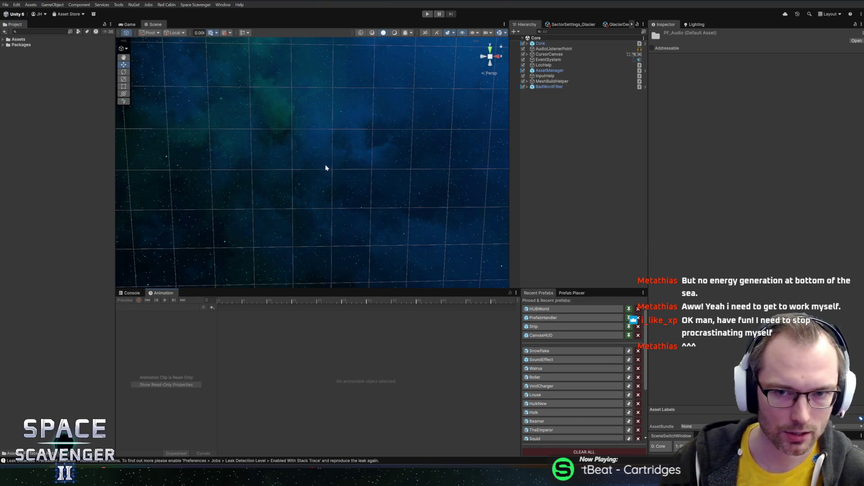
pyautogui.scroll(2, 360, 139)
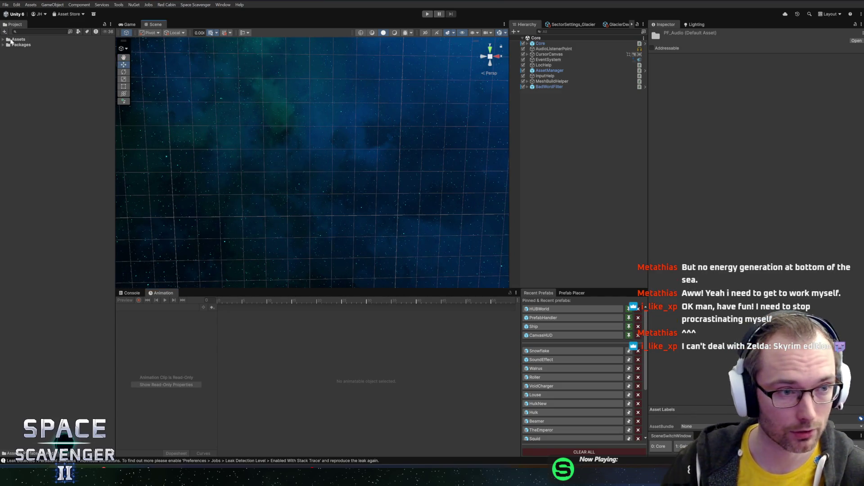
pyautogui.click(3, 40)
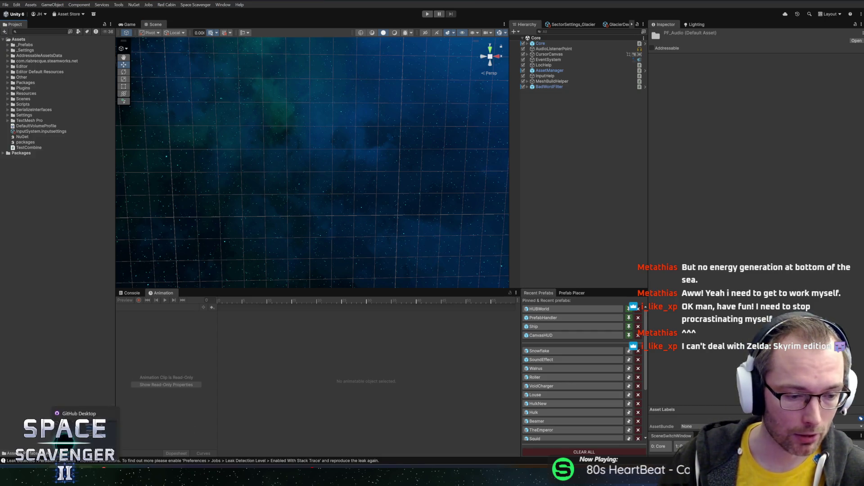
pyautogui.hotkey('alt', 'Tab')
pyautogui.hotkey('alt', 'Tab')
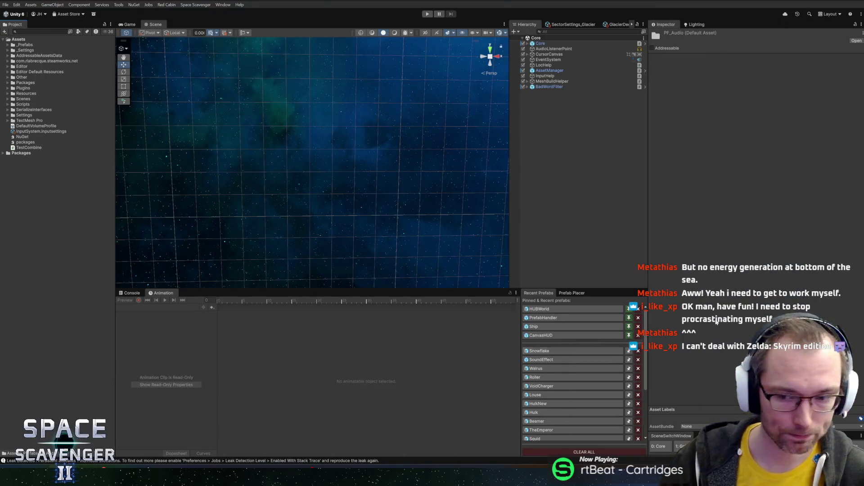